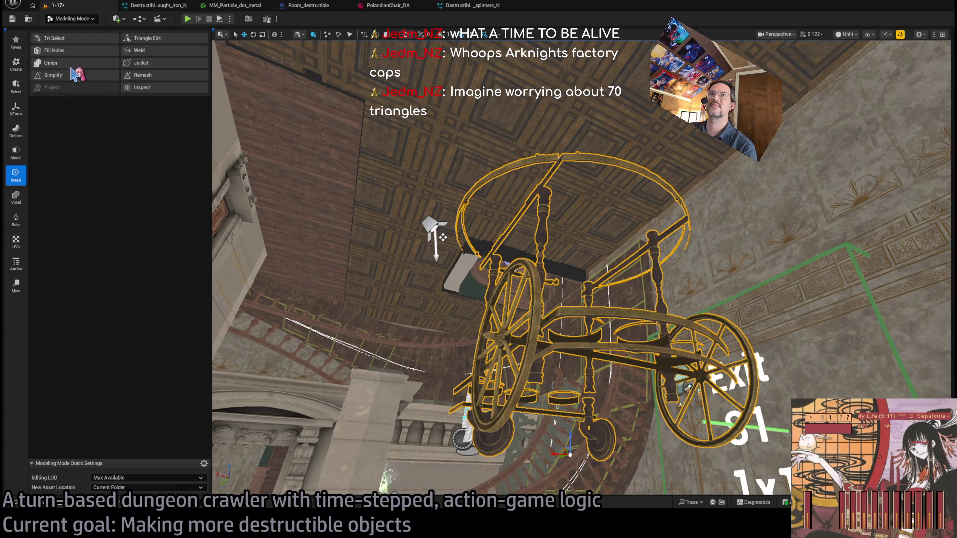
Launch the Fill Holes tool on the tea-cart mesh, showing all 61 hole outlines
left_click(78, 51)
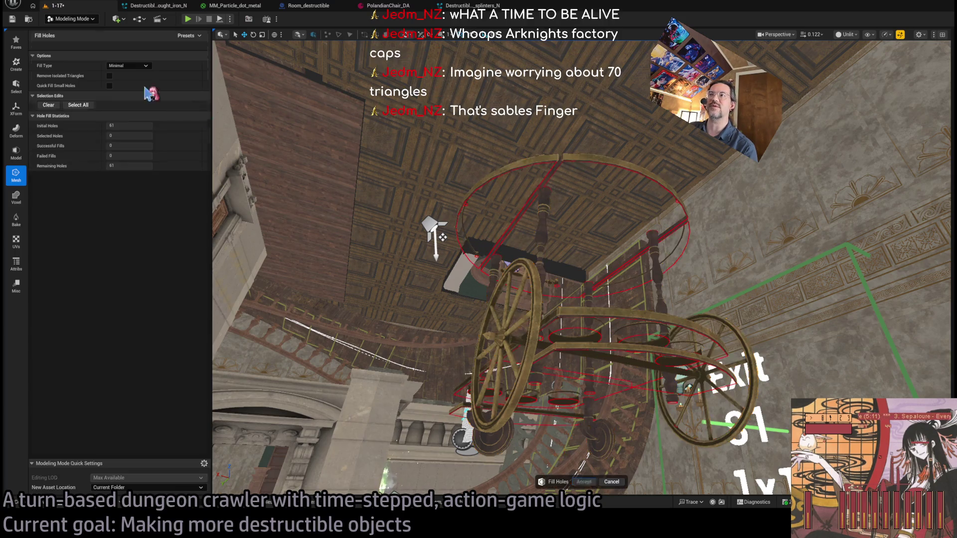
Fill holes in the cart's tabletop, side and lower tray, unmarking two mistaken picks
left_click(569, 164)
left_click(491, 214)
left_click(688, 238)
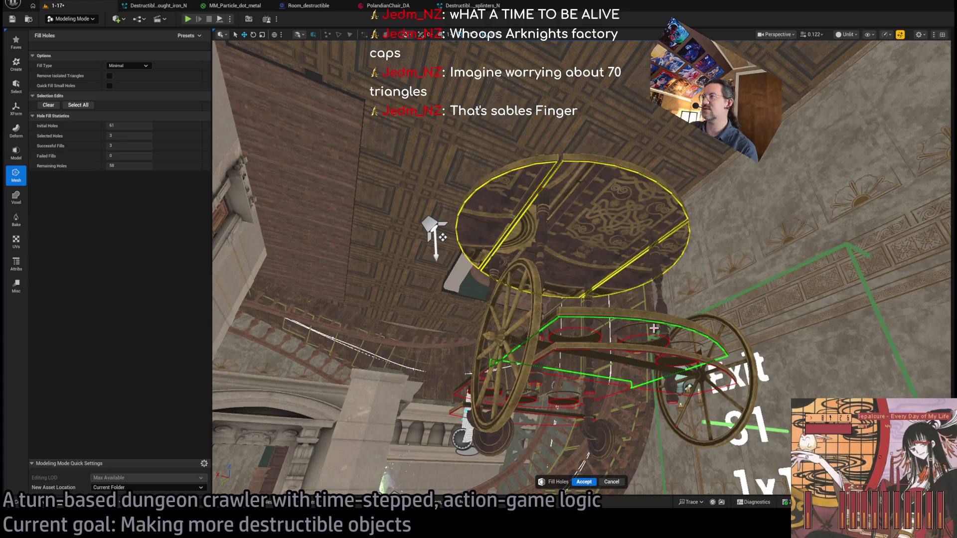
left_click(630, 320)
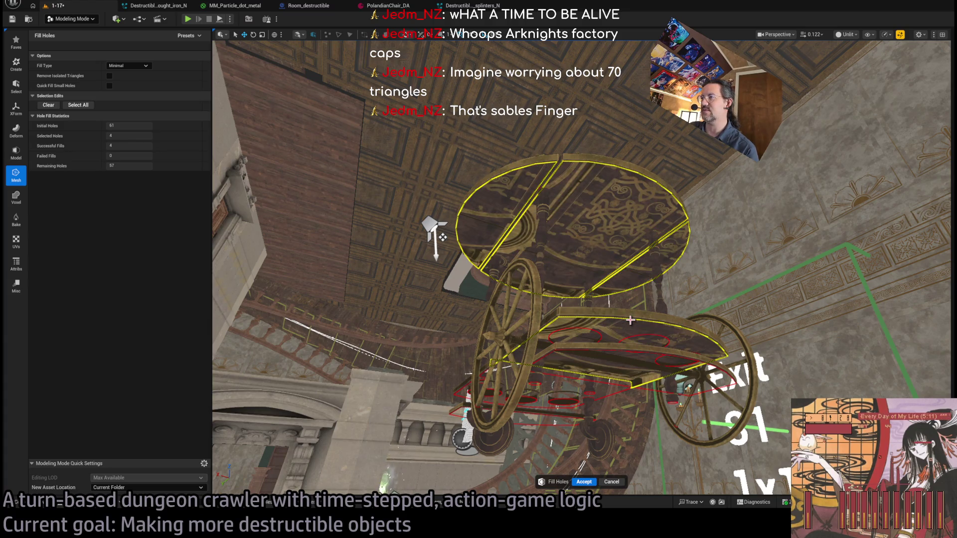
left_click(605, 342)
scroll(606, 342, "up", 5)
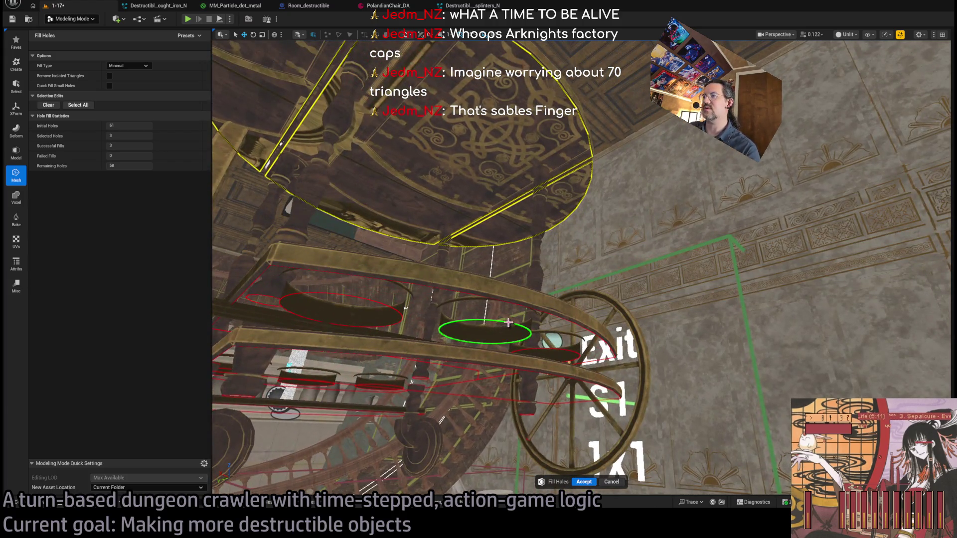
left_click(508, 323)
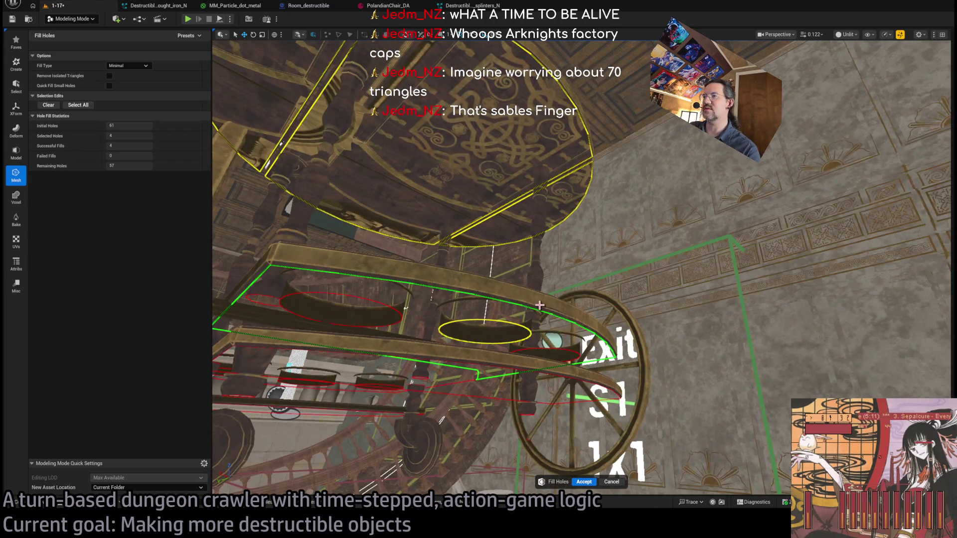
left_click_drag(576, 336, 718, 249)
left_click(606, 316)
From below the cart, fill holes near the wheel, the leg-base rings and the tray's cup holes
mouse_move(502, 282)
left_mouse_down()
mouse_move(549, 285)
mouse_move(516, 270)
left_mouse_up()
left_click_drag(429, 309, 440, 300)
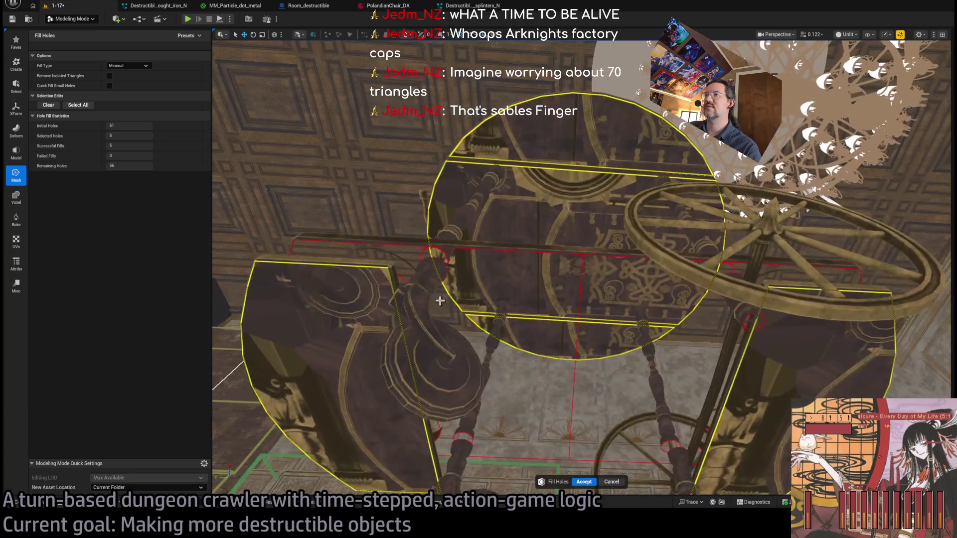
left_click(440, 261)
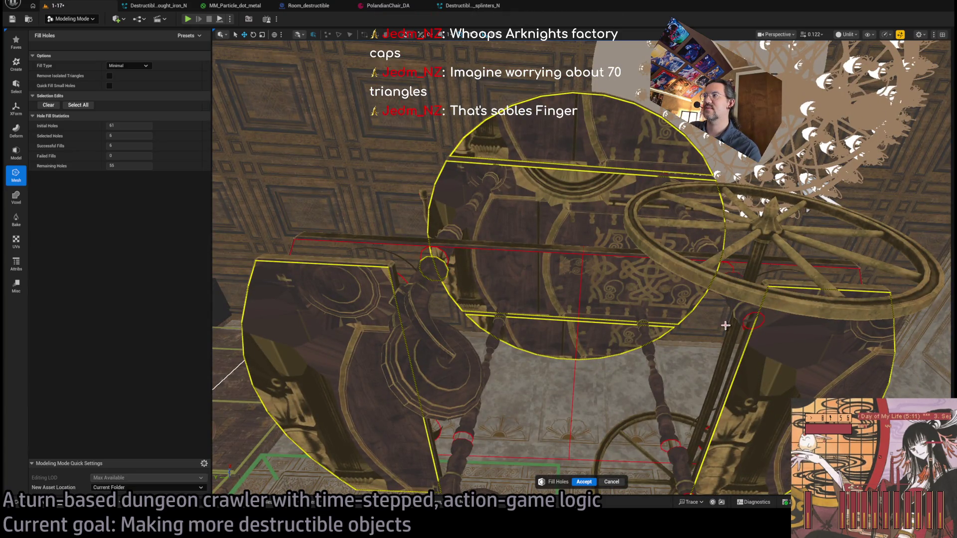
left_click(746, 315)
left_click_drag(746, 315, 619, 287)
left_click(617, 288)
left_click(362, 199)
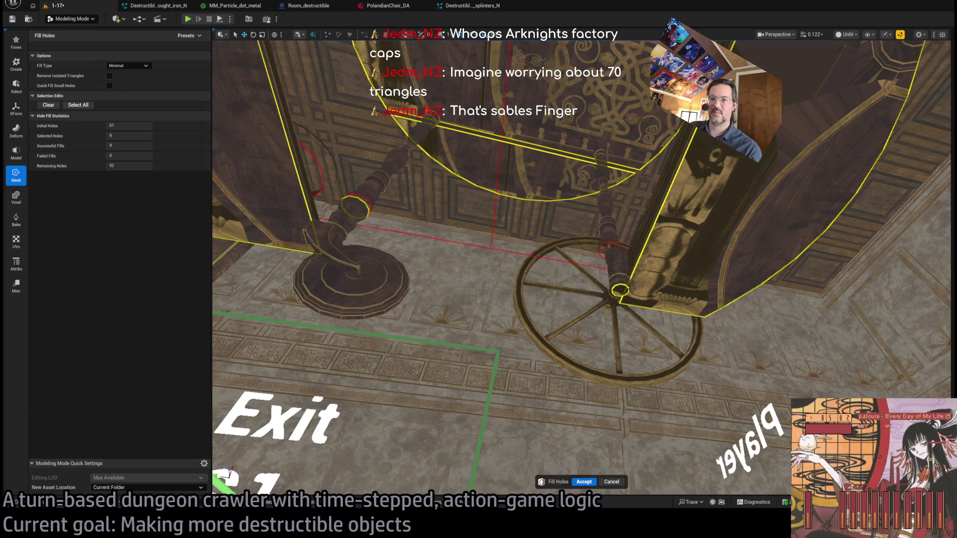
left_click(609, 251)
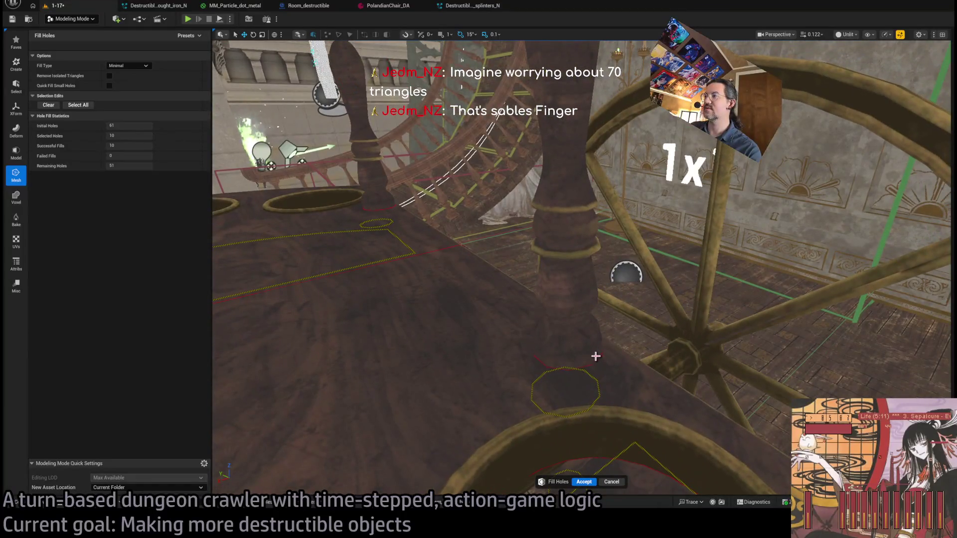
left_click(591, 352)
left_click(388, 208)
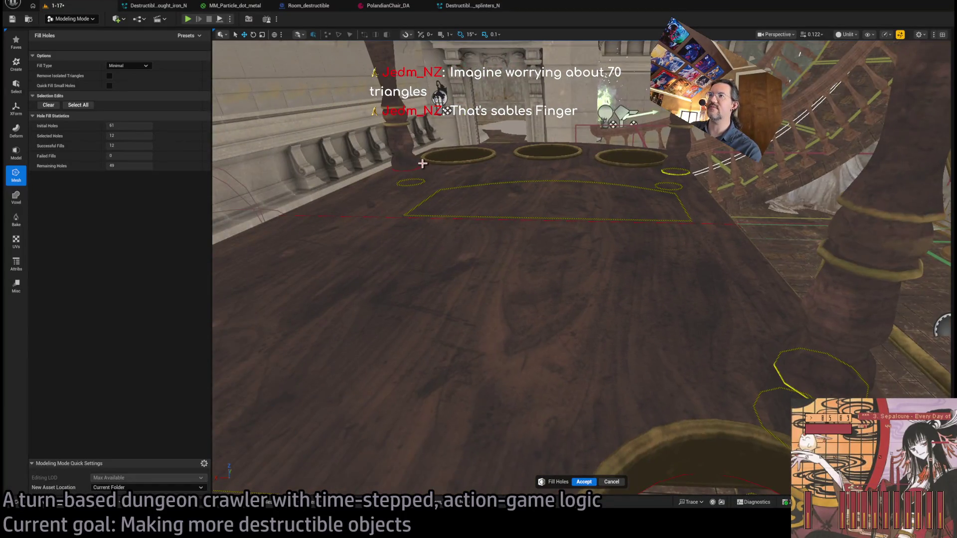
left_click(408, 167)
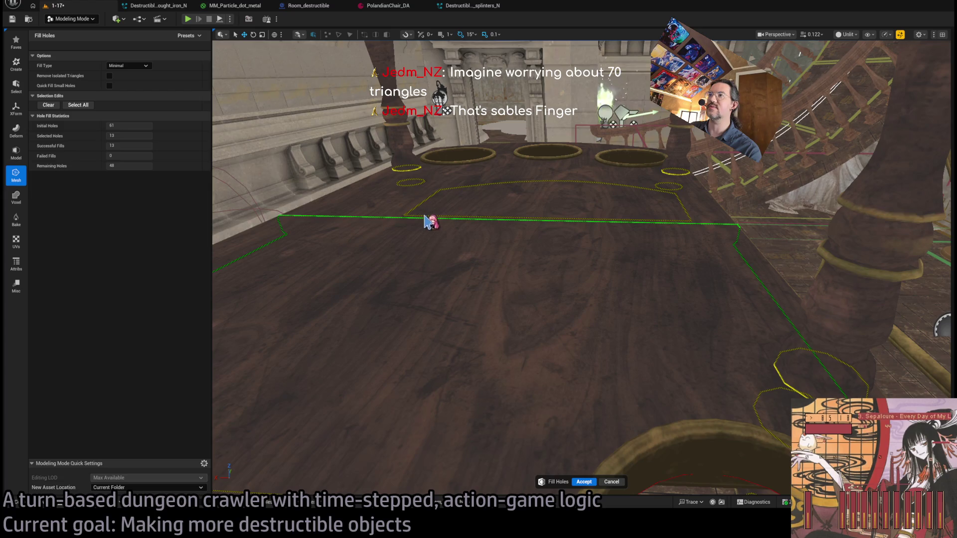
mouse_move(426, 223)
left_mouse_down()
mouse_move(459, 374)
mouse_move(735, 438)
mouse_move(381, 313)
left_mouse_up()
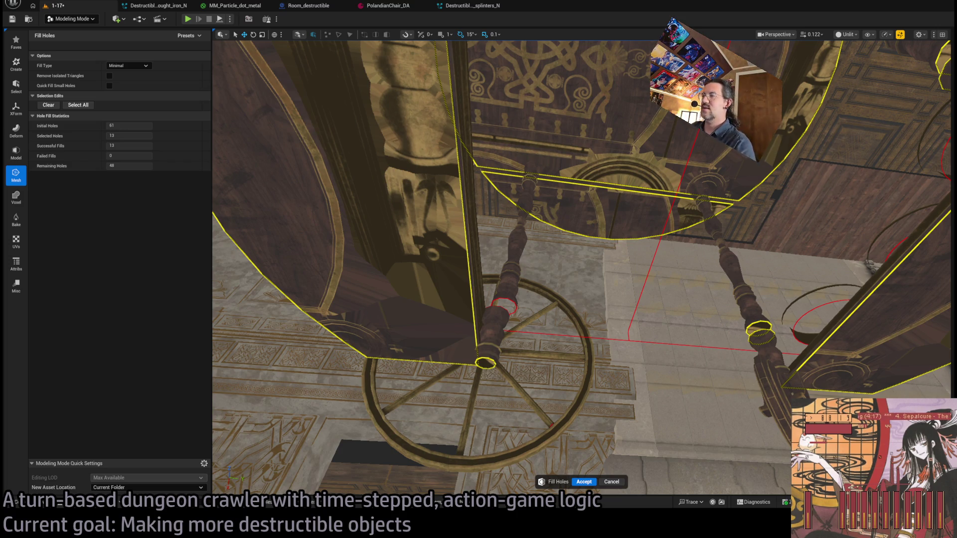
Orbit under the cart to a support post and mark the hole at its base
mouse_move(578, 269)
left_mouse_down()
mouse_move(647, 219)
mouse_move(688, 270)
left_mouse_up()
left_click_drag(548, 249, 559, 234)
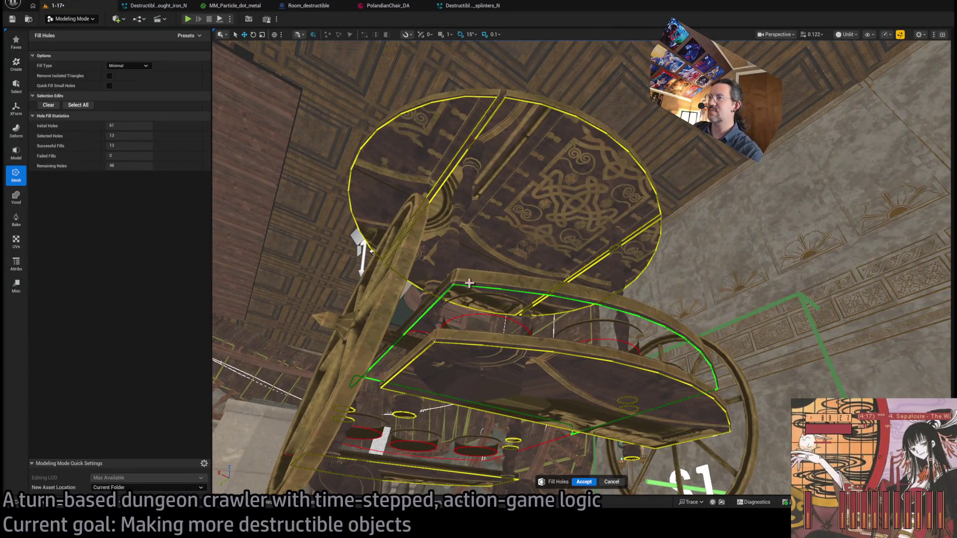
mouse_move(468, 284)
left_mouse_down()
mouse_move(491, 262)
mouse_move(474, 287)
left_mouse_up()
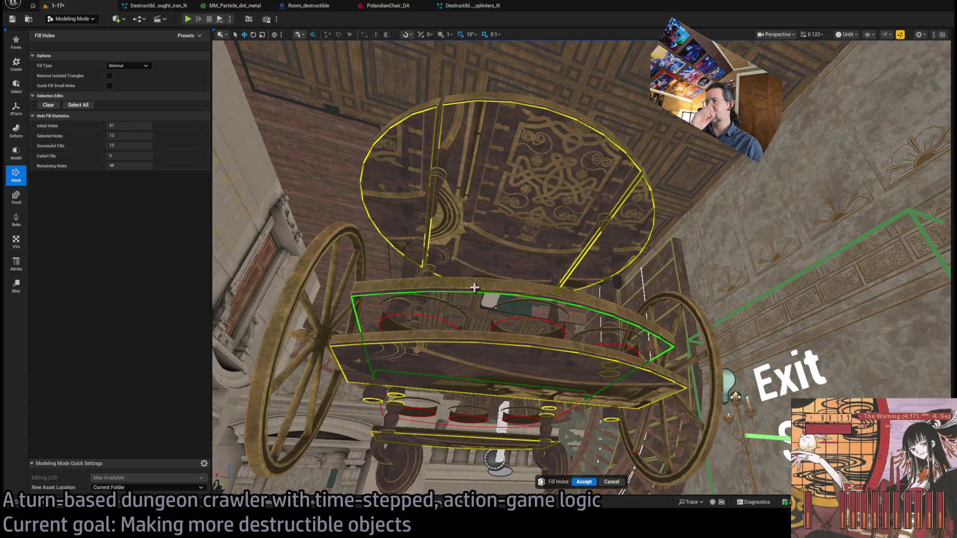
mouse_move(586, 313)
left_mouse_down()
mouse_move(840, 217)
mouse_move(567, 305)
mouse_move(399, 294)
mouse_move(257, 273)
mouse_move(211, 253)
mouse_move(214, 412)
mouse_move(310, 465)
mouse_move(314, 214)
mouse_move(389, 236)
mouse_move(386, 257)
mouse_move(557, 278)
left_mouse_up()
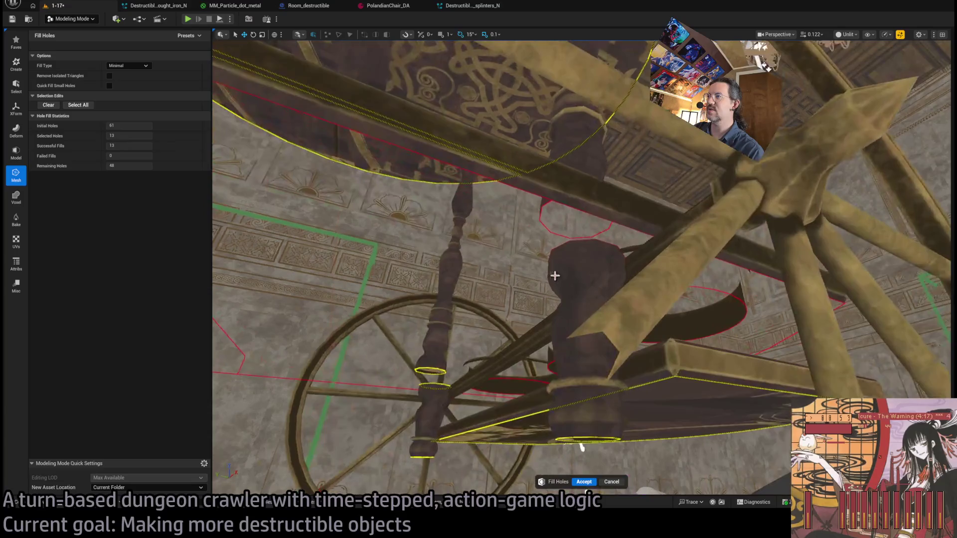
mouse_move(540, 212)
left_mouse_down()
mouse_move(577, 292)
mouse_move(574, 316)
mouse_move(557, 373)
mouse_move(512, 348)
left_mouse_up()
left_click(557, 372)
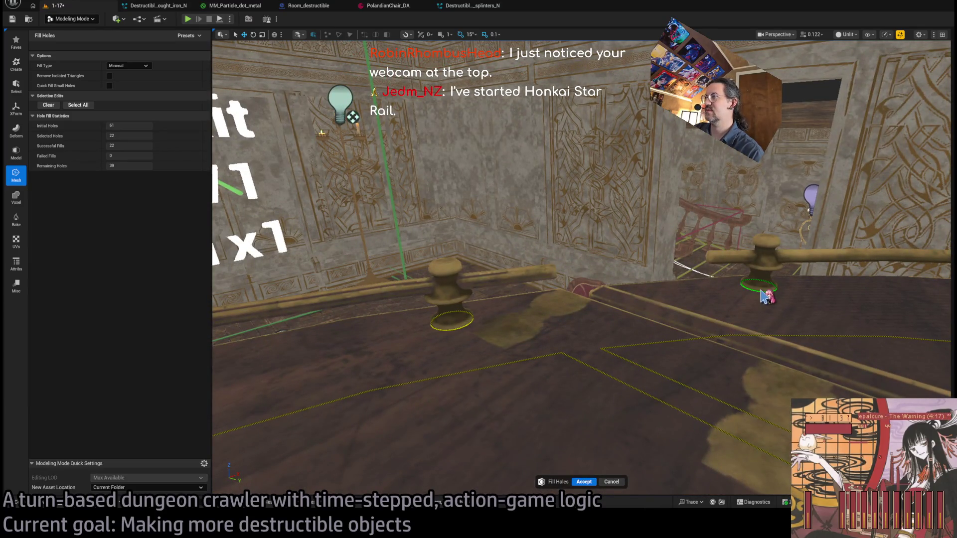
Fill the hole at a railing post, then fly up to the tabletop's underside
left_click_drag(650, 334, 641, 331)
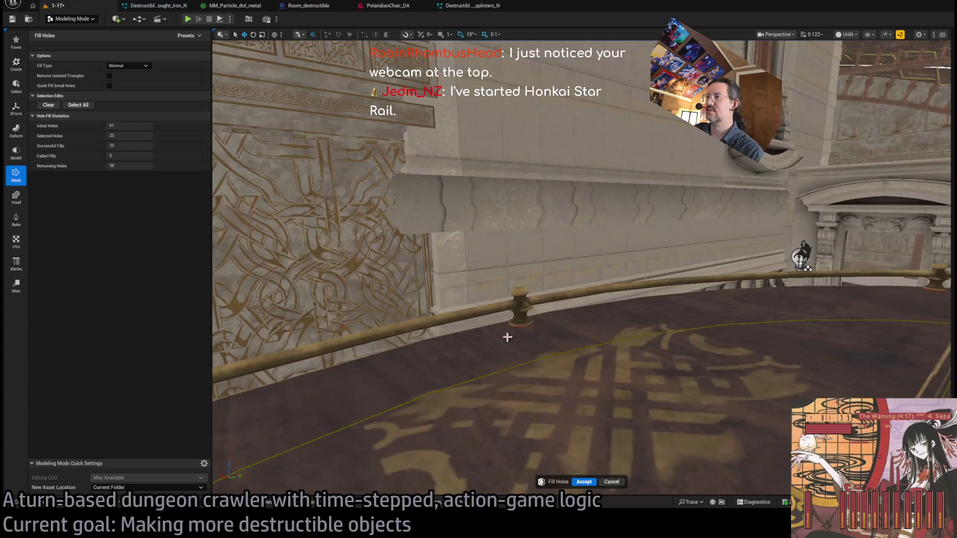
left_click(518, 328)
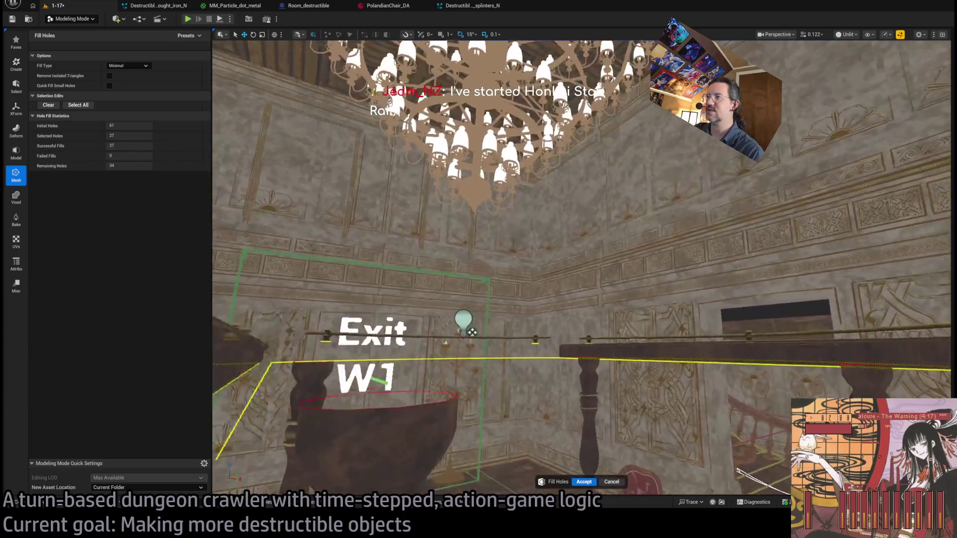
left_click_drag(693, 258, 692, 258)
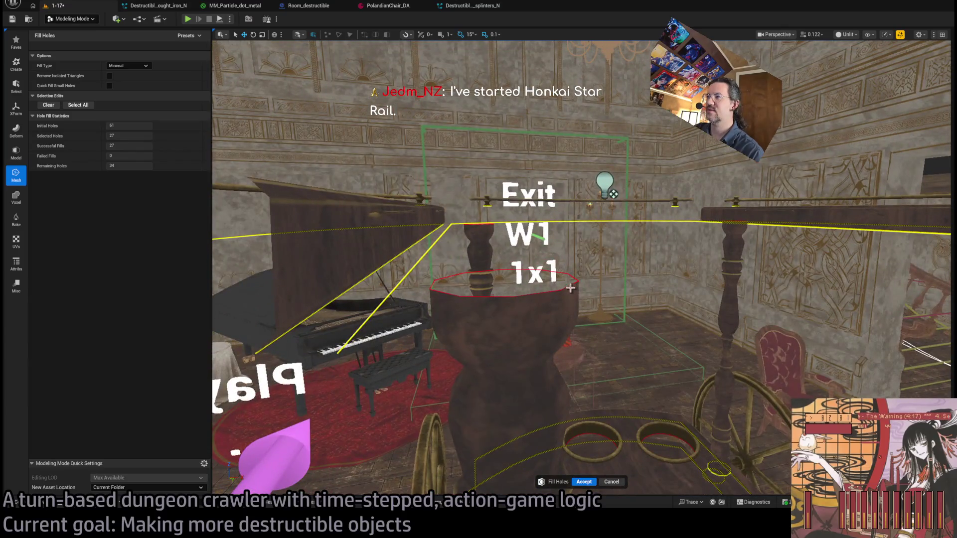
left_click_drag(514, 291, 536, 370)
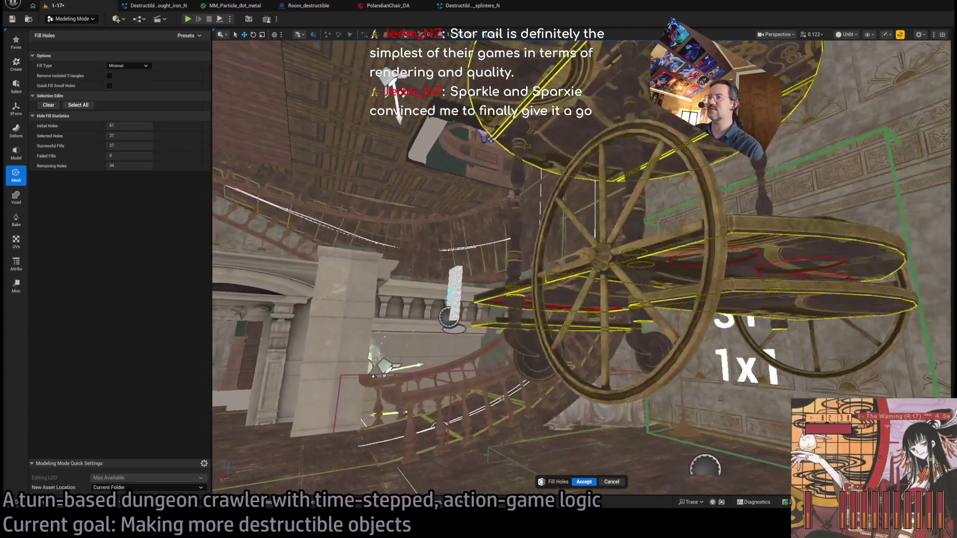
mouse_move(488, 137)
left_mouse_down()
mouse_move(218, 396)
mouse_move(243, 271)
mouse_move(316, 160)
mouse_move(222, 201)
mouse_move(532, 323)
left_mouse_up()
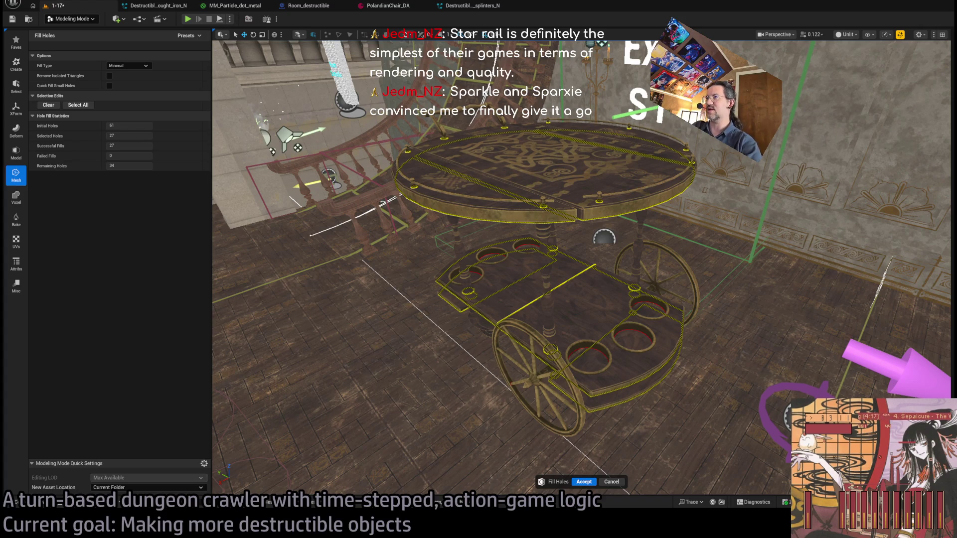
Frame and review the cart, then accept the fills with 29 holes filled and 32 left open
scroll(603, 238, "up", 10)
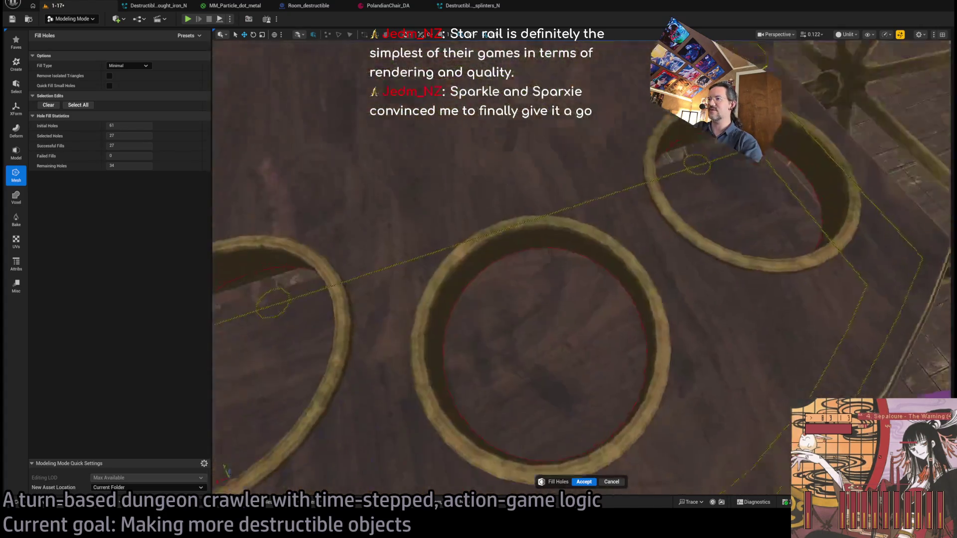
scroll(604, 239, "down", 5)
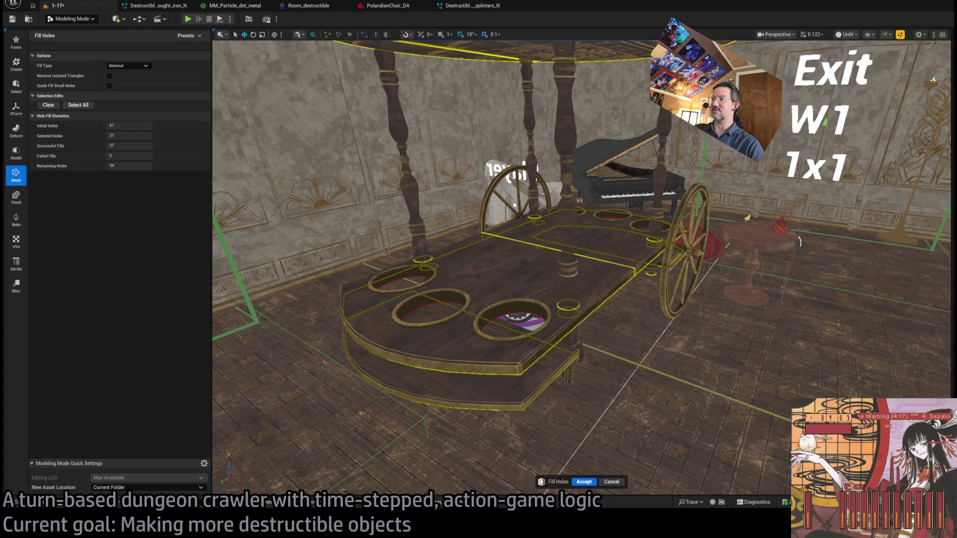
left_click_drag(799, 242, 741, 249)
scroll(741, 248, "up", 5)
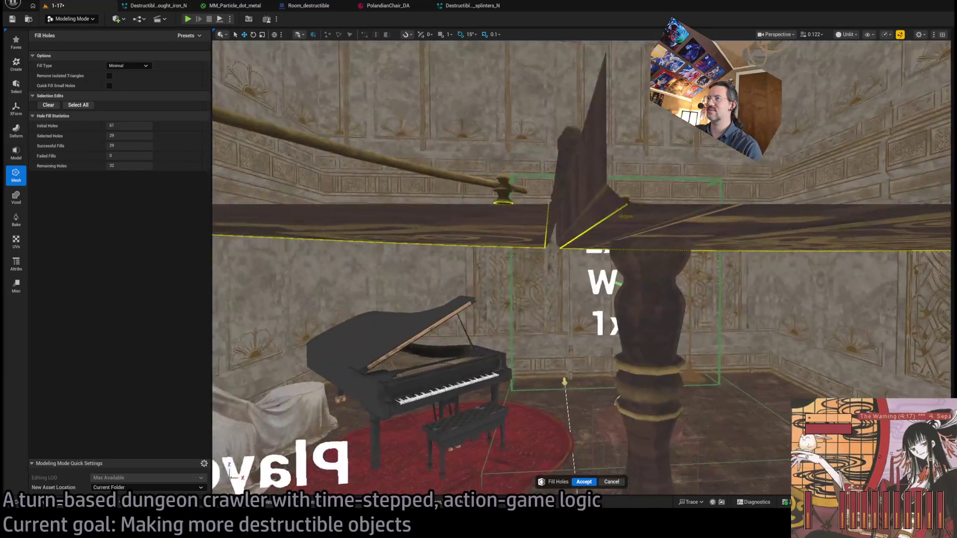
key("f")
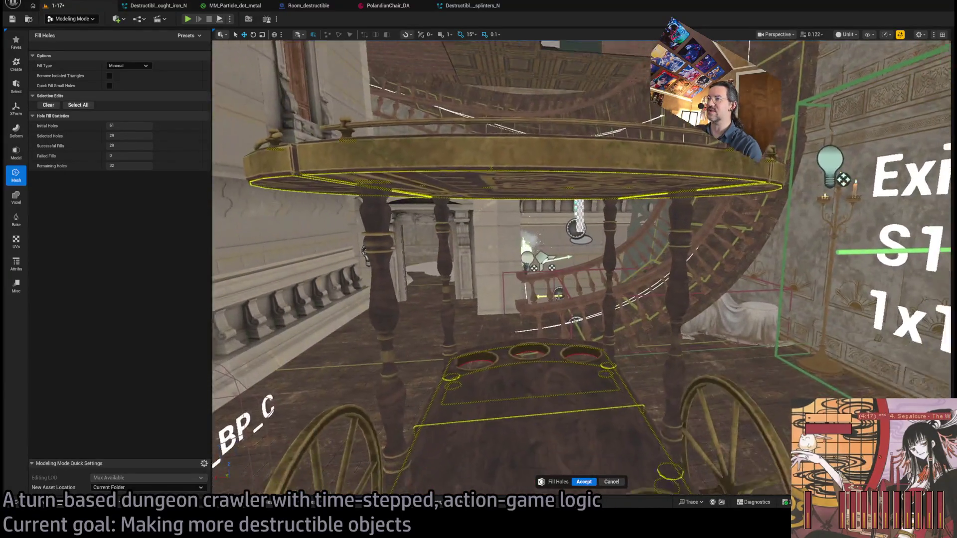
mouse_move(590, 341)
left_mouse_down()
mouse_move(591, 319)
mouse_move(591, 341)
left_mouse_up()
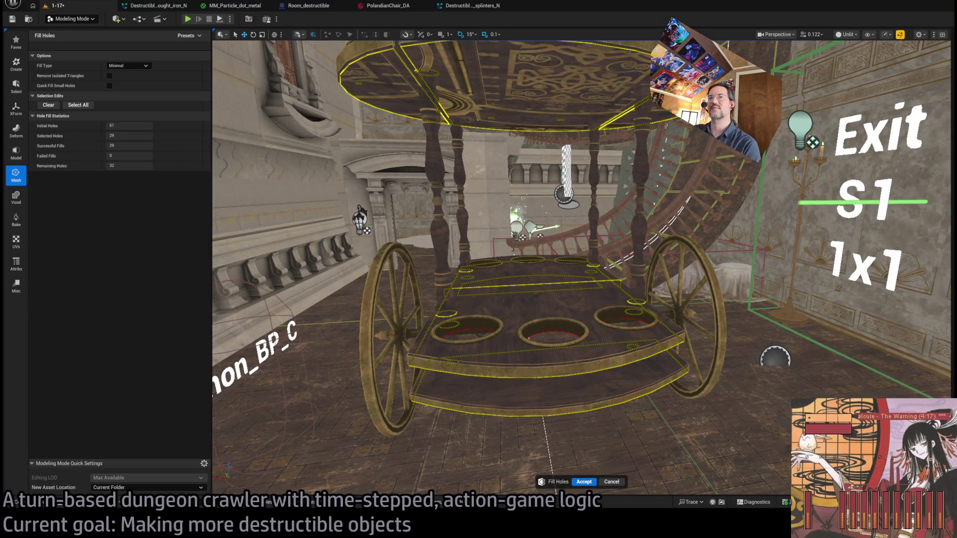
key("Return")
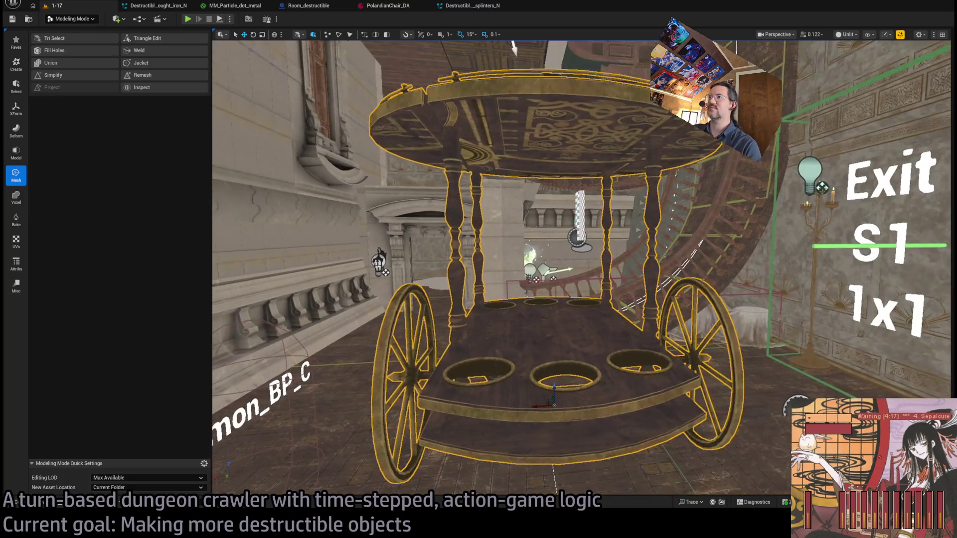
Raise the view above the cart and lower the camera speed to inspect its shelves
left_click_drag(590, 340, 591, 313)
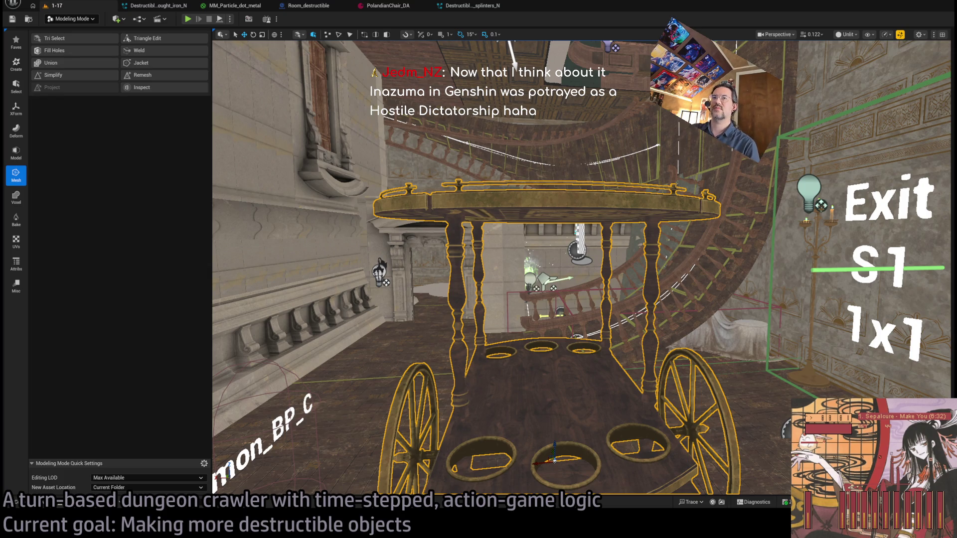
scroll(581, 268, "down", 3)
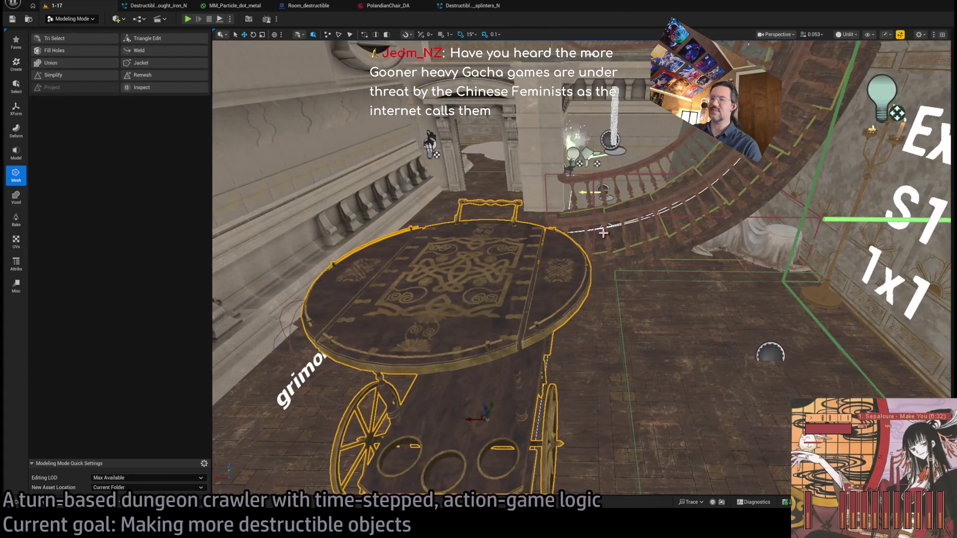
Fly in under the cart's top to its lower shelf, then switch to the GLD: To-Do document
mouse_move(602, 244)
left_mouse_down()
mouse_move(597, 194)
mouse_move(558, 165)
mouse_move(477, 245)
left_mouse_up()
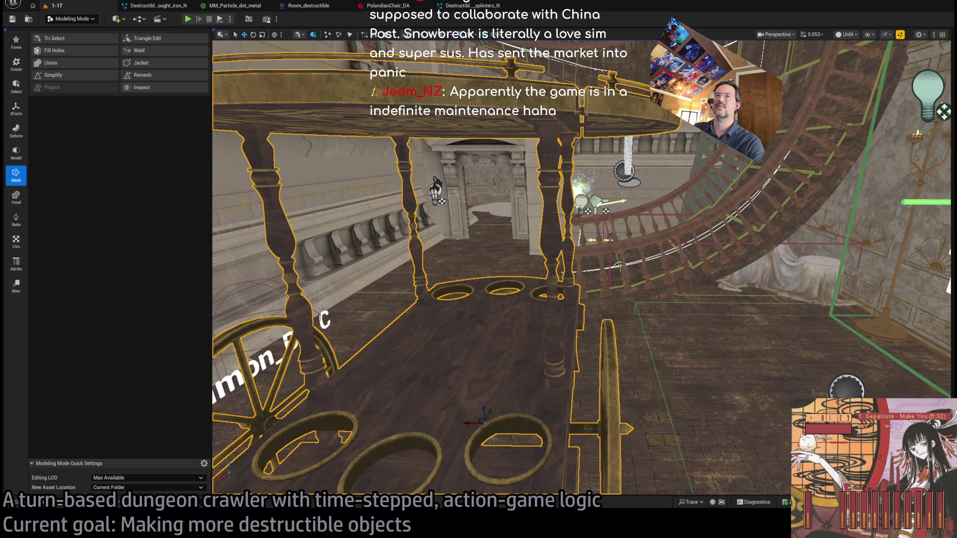
key("alt+Tab")
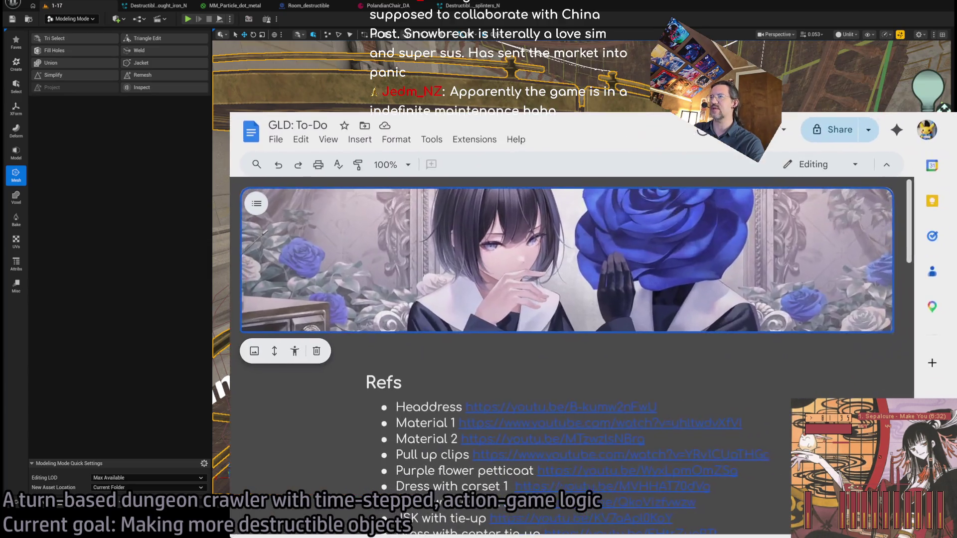
Search Google for 'snowbreak' in a new tab and show the image results
key("ctrl+t")
type("snowbreak")
key("Return")
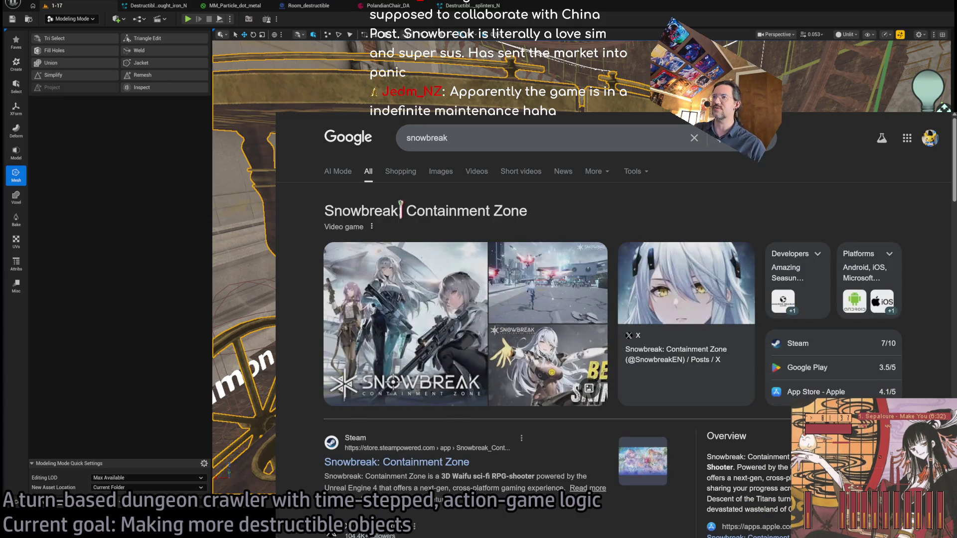
left_click(445, 171)
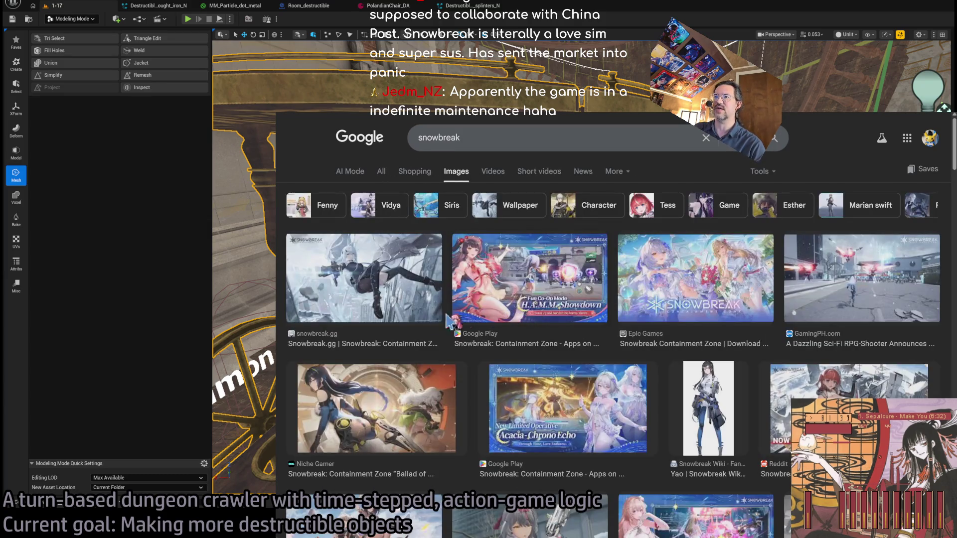
Preview several snowbreak images, including Google Play, GamingPH, Niche Gamer, Reddit and GameRant
left_click(532, 318)
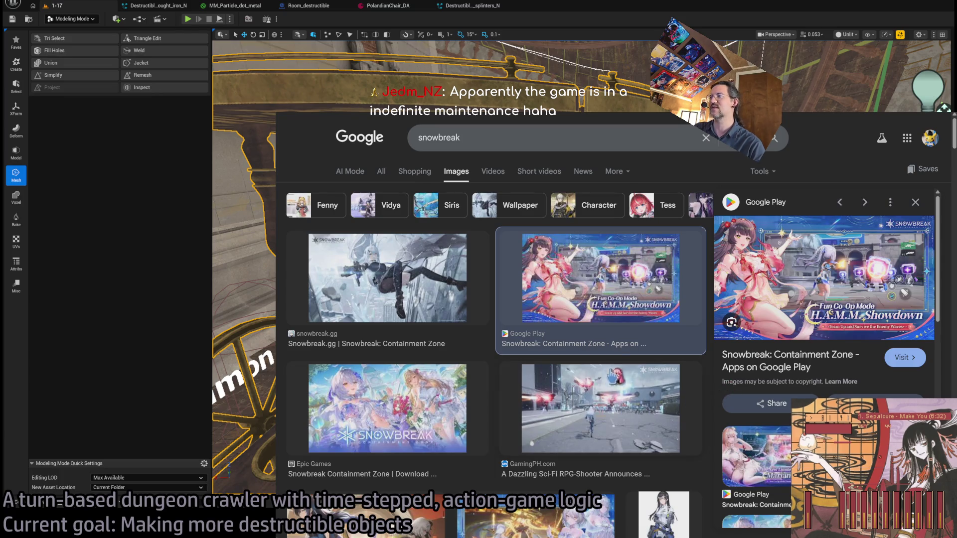
left_click(392, 402)
left_click(596, 379)
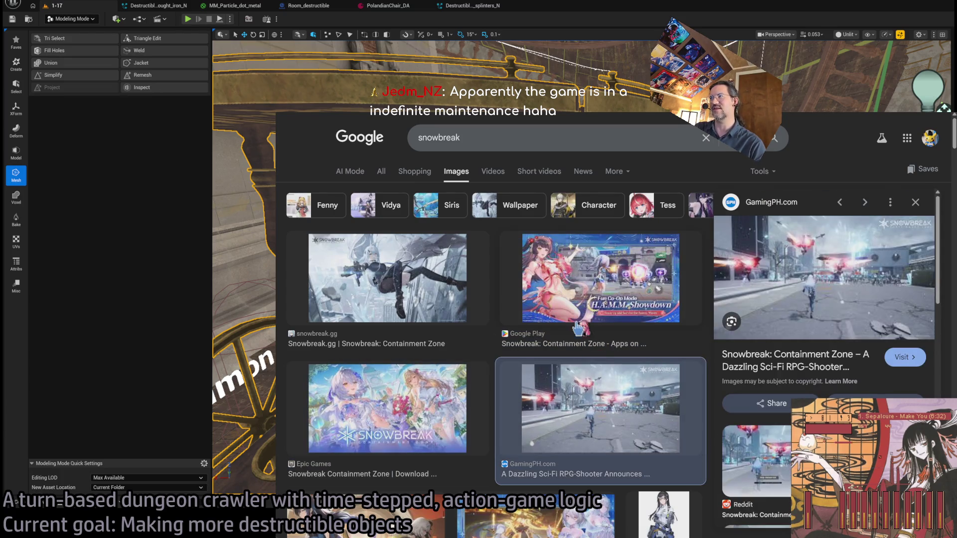
scroll(583, 314, "down", 4)
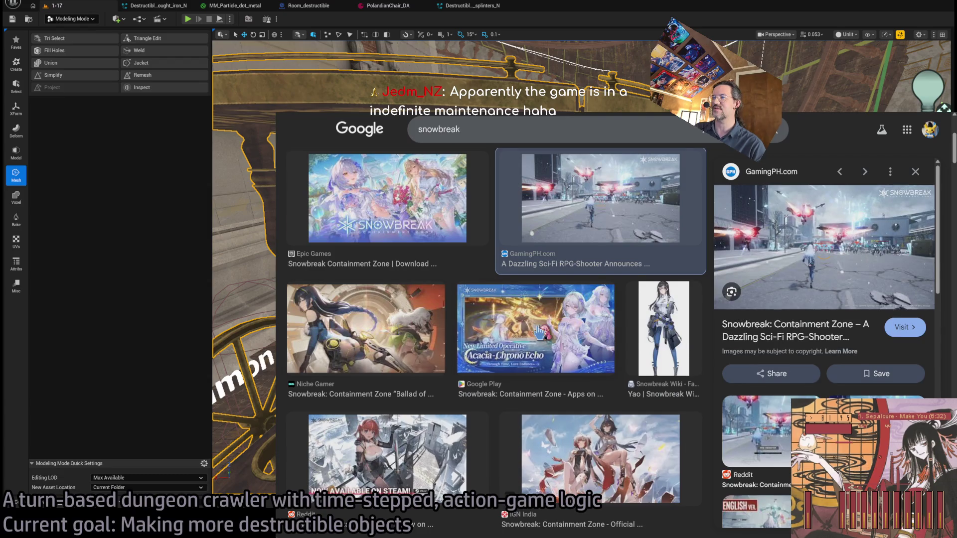
scroll(401, 328, "down", 1)
left_click(513, 269)
left_click(385, 257)
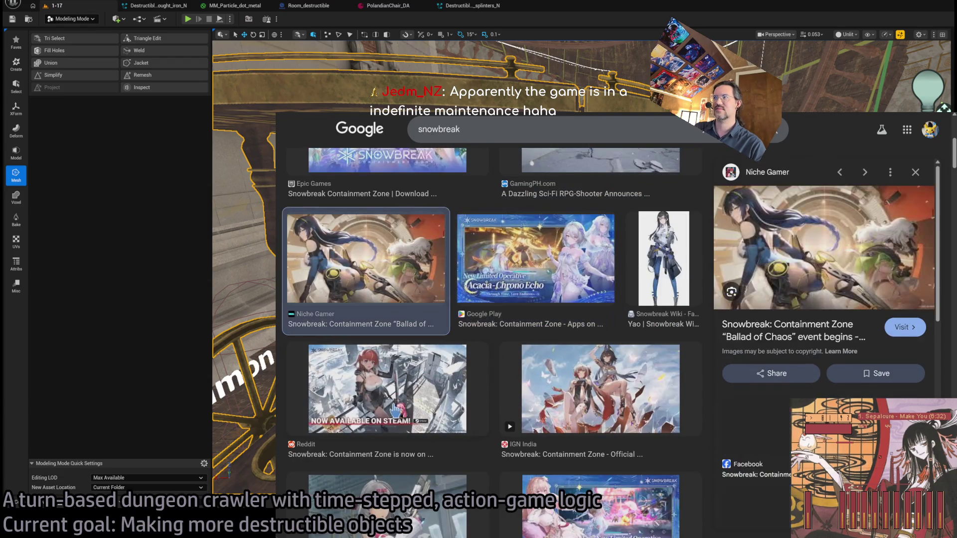
left_click(399, 394)
scroll(423, 439, "down", 1)
left_click(424, 439)
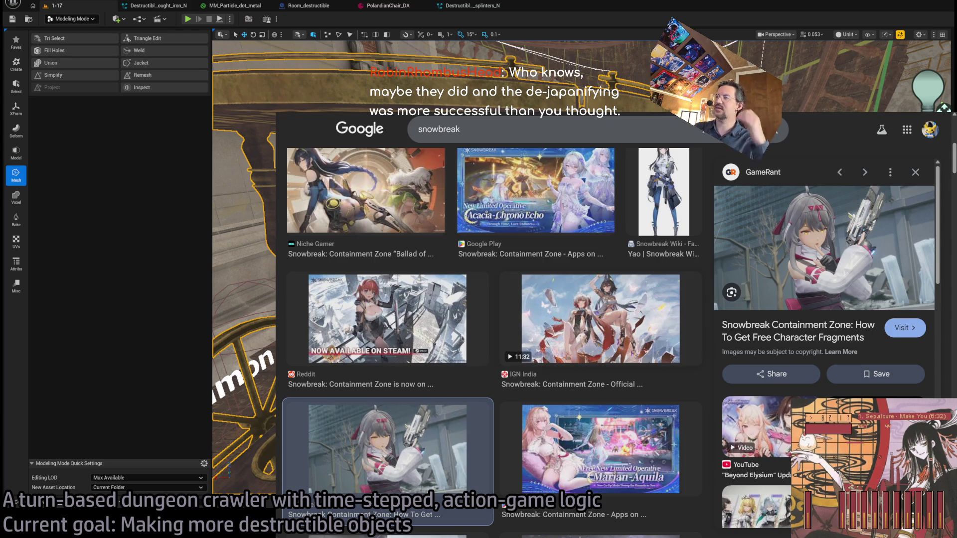
scroll(489, 324, "up", 3)
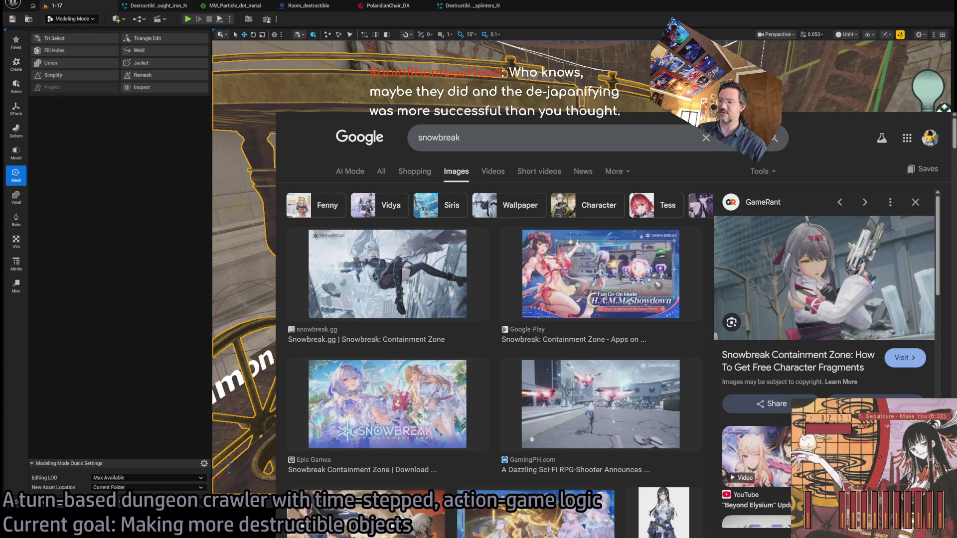
left_click(495, 137)
Search Google Images for 'kappa', then refine the query to 'kappa japan'
type("kappa")
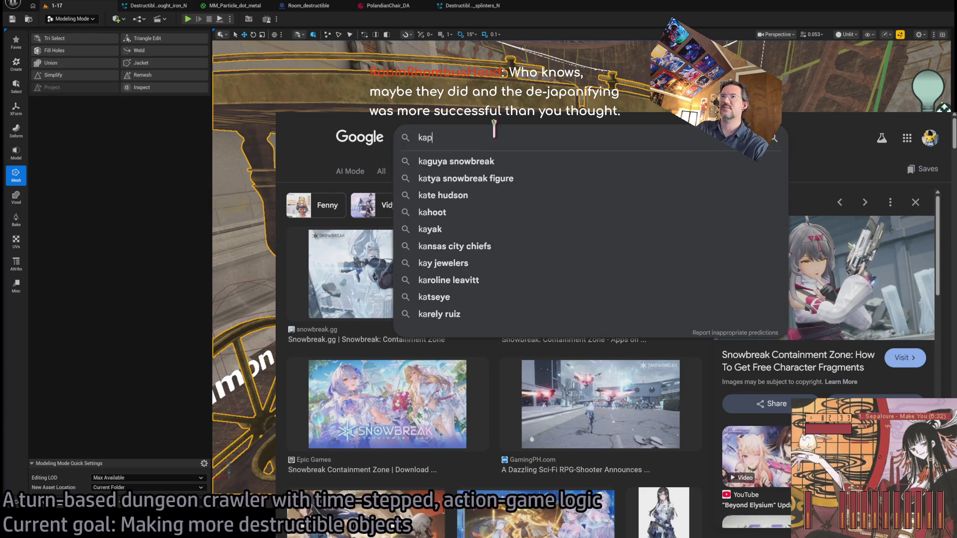
key("Return")
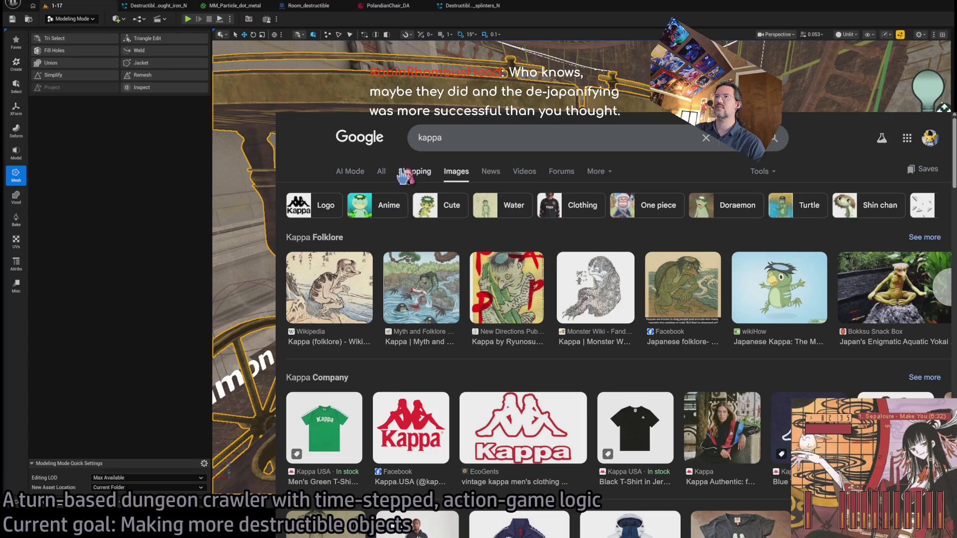
left_click(412, 172)
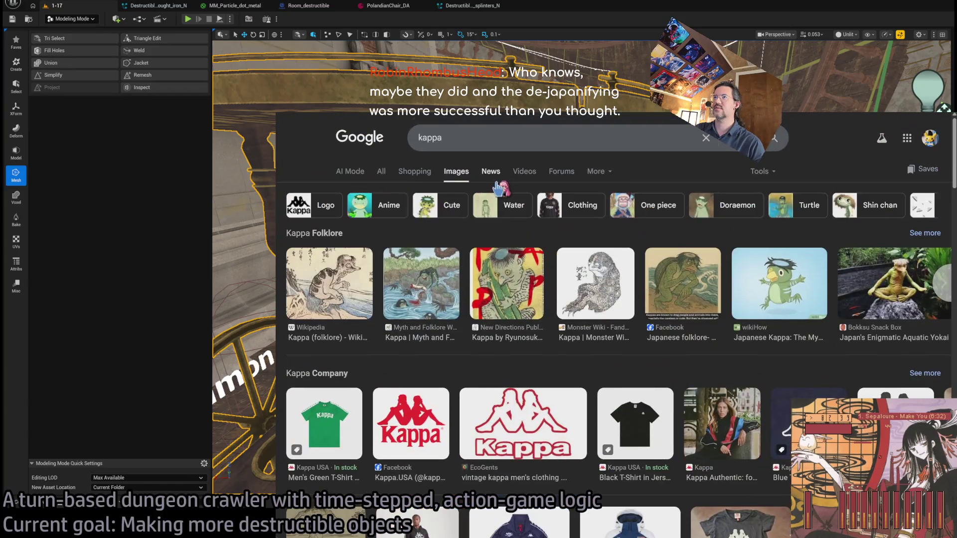
left_click(525, 139)
type("japa")
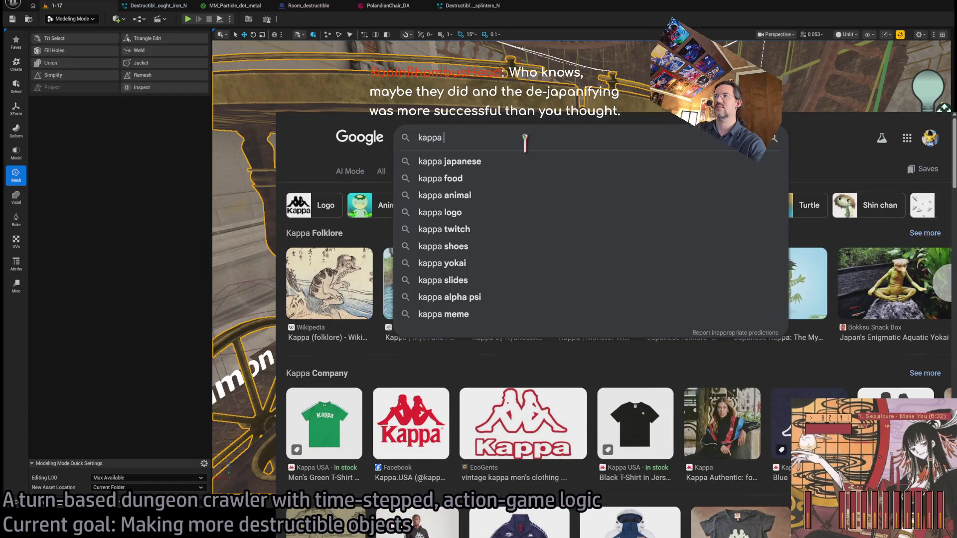
type("n")
key("Return")
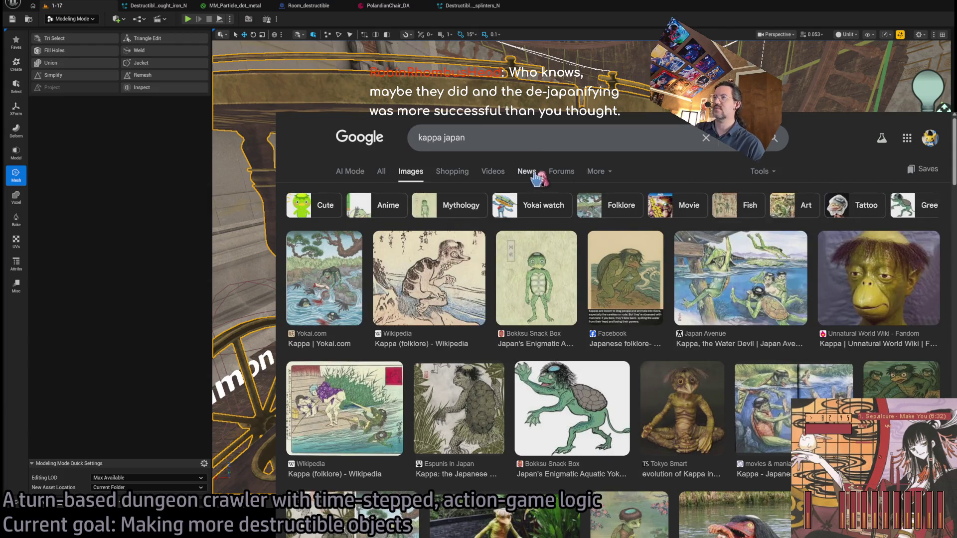
Browse the 'kappa japan' image results, previewing the green cartoon kappa
double_click(519, 140)
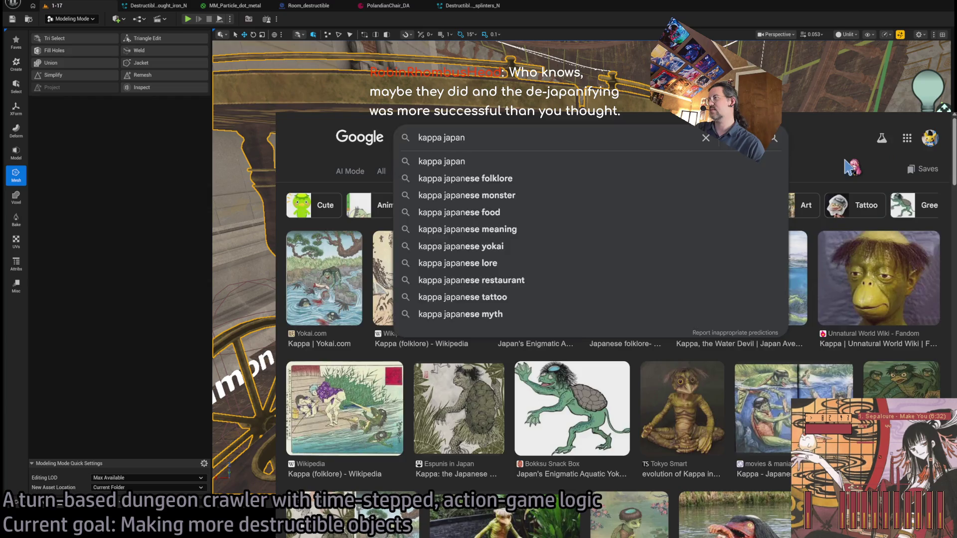
scroll(849, 169, "down", 5)
left_click(870, 316)
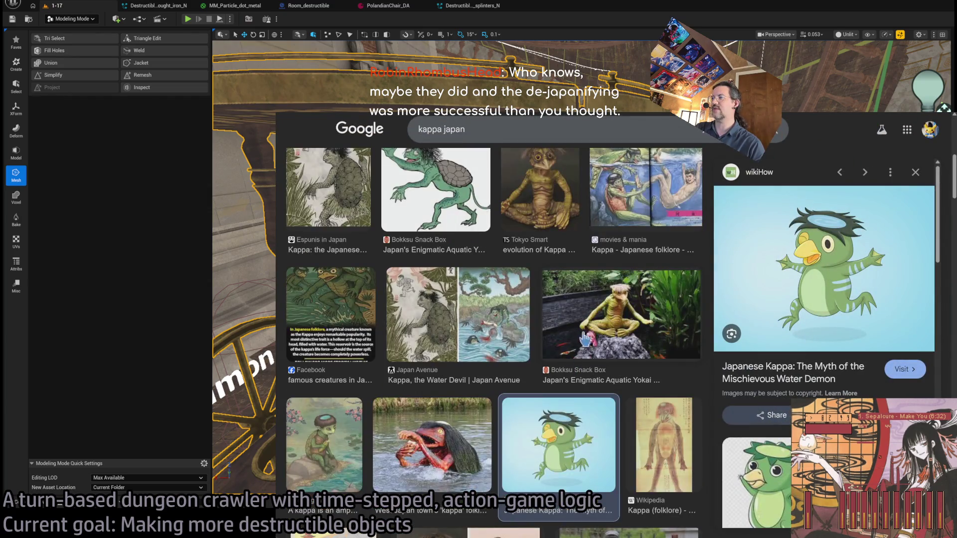
scroll(614, 325, "down", 3)
scroll(535, 305, "down", 5)
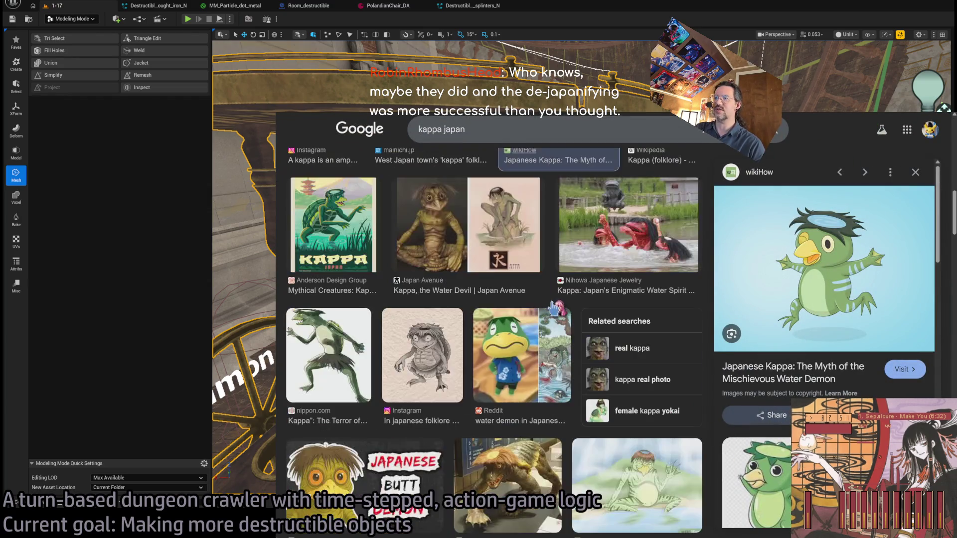
scroll(558, 279, "up", 3)
scroll(564, 285, "down", 3)
scroll(565, 285, "down", 3)
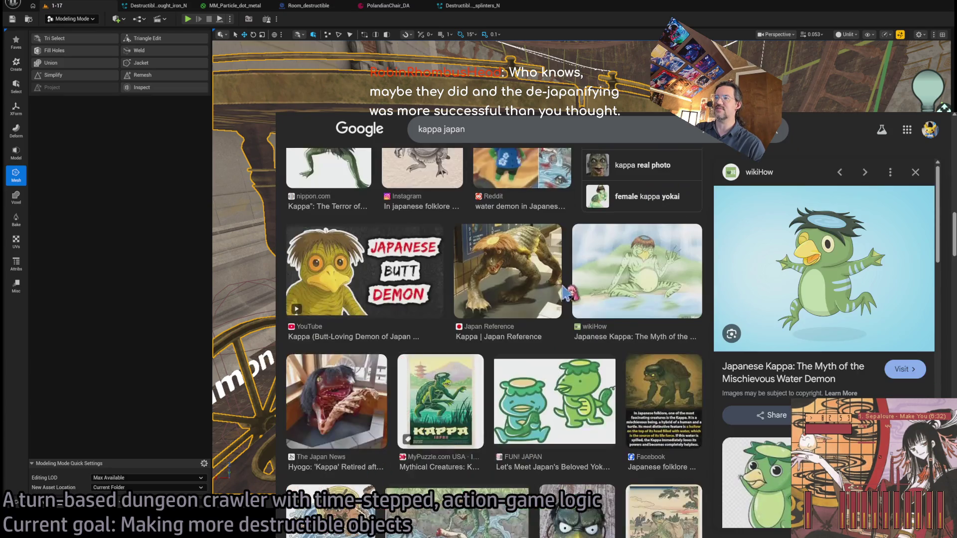
scroll(601, 324, "down", 3)
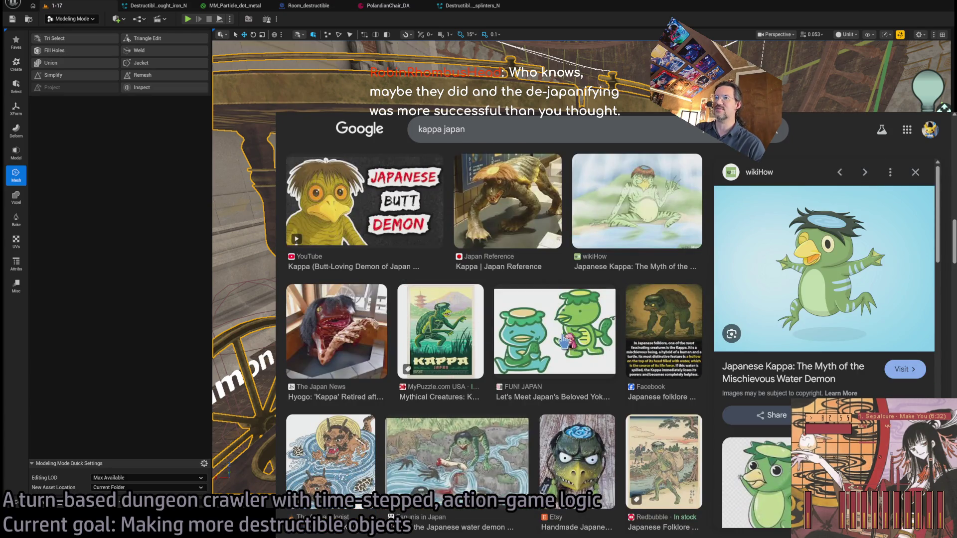
scroll(568, 342, "down", 3)
scroll(553, 366, "up", 10)
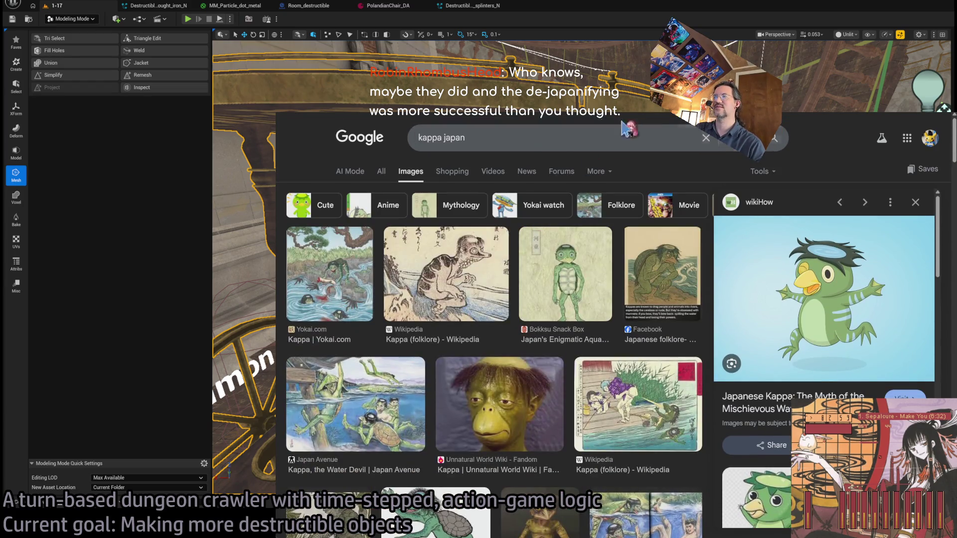
Change the search to 'kappa sarazanmai', preview the Crunchyroll poster, and return to the document
double_click(504, 141)
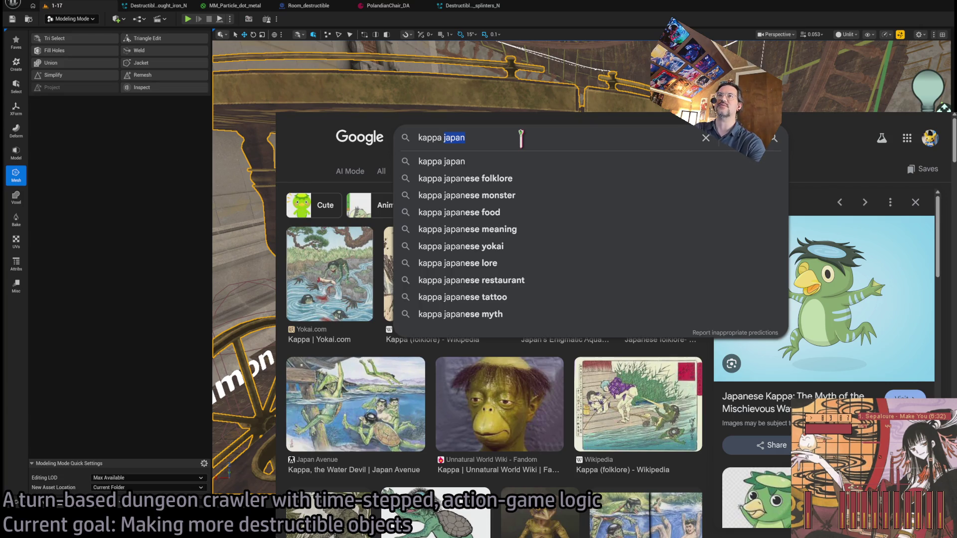
type("sarazanmai")
key("Return")
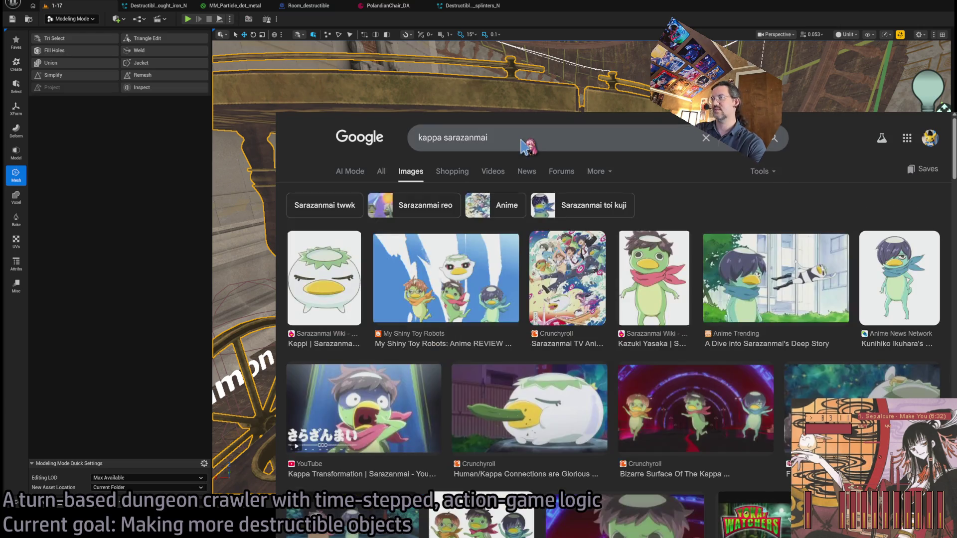
left_click(651, 272)
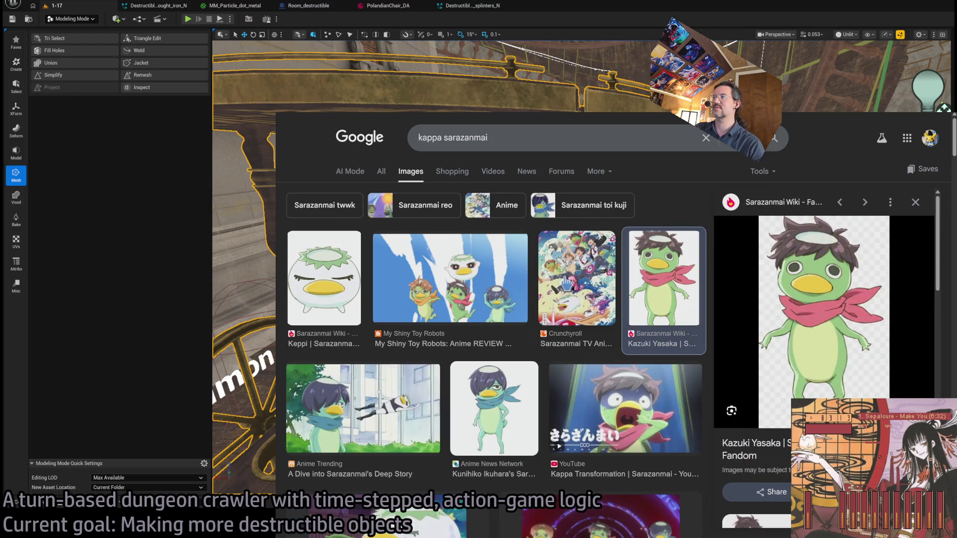
left_click(572, 284)
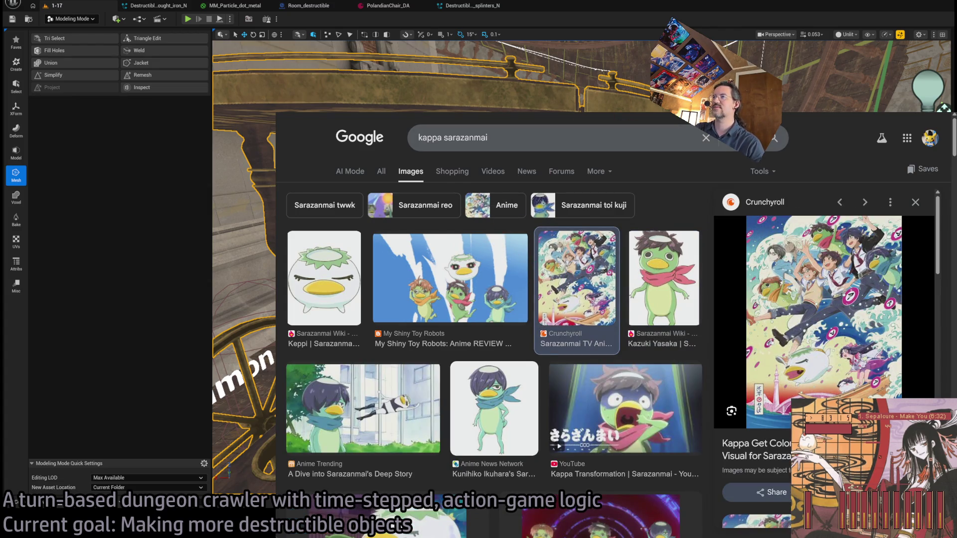
key("ctrl+Tab")
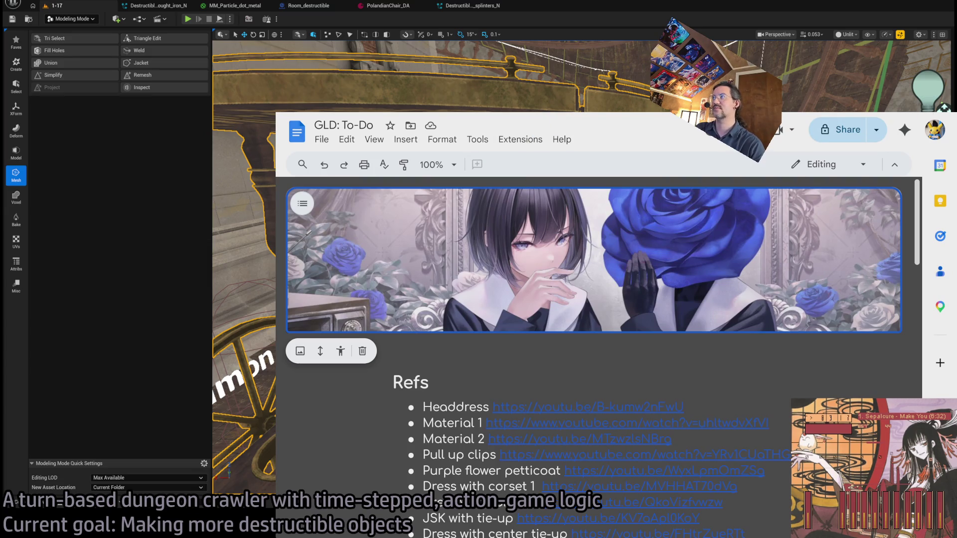
Select and review the Refs heading and its links in GLD: To-Do, then switch to Twitch
key("alt+Tab")
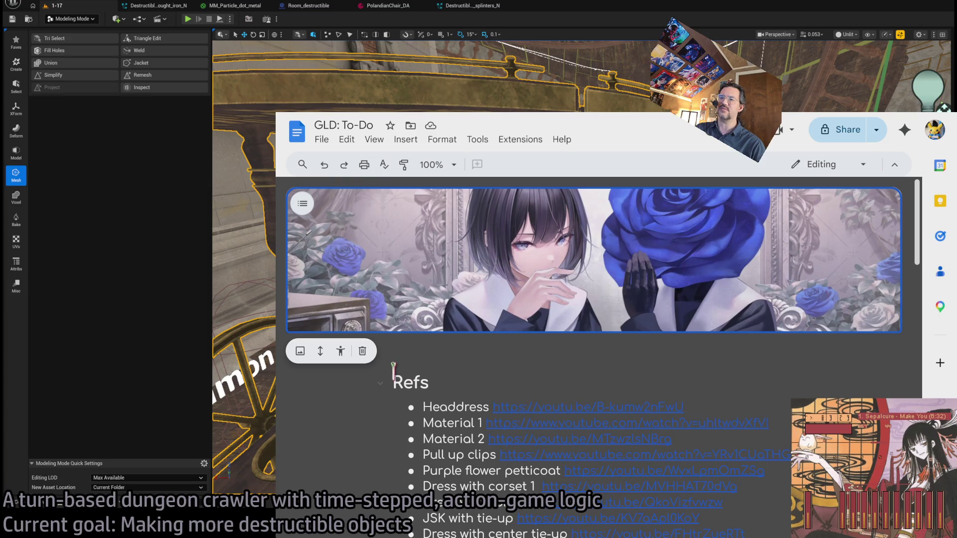
mouse_move(390, 379)
left_mouse_down()
mouse_move(455, 386)
mouse_move(753, 474)
mouse_move(720, 483)
mouse_move(753, 441)
mouse_move(758, 406)
mouse_move(390, 235)
left_mouse_up()
scroll(752, 473, "down", 3)
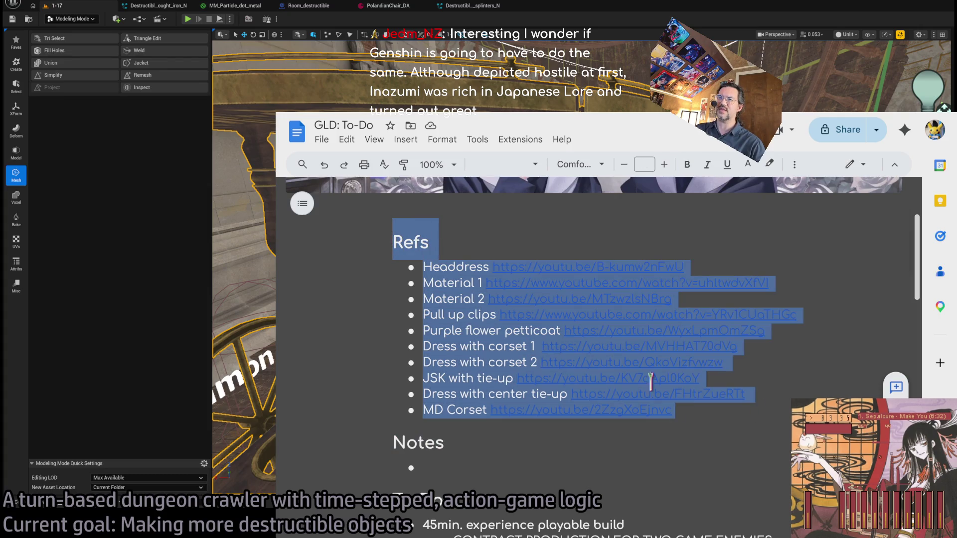
left_click(746, 422)
left_click_drag(725, 413, 461, 256)
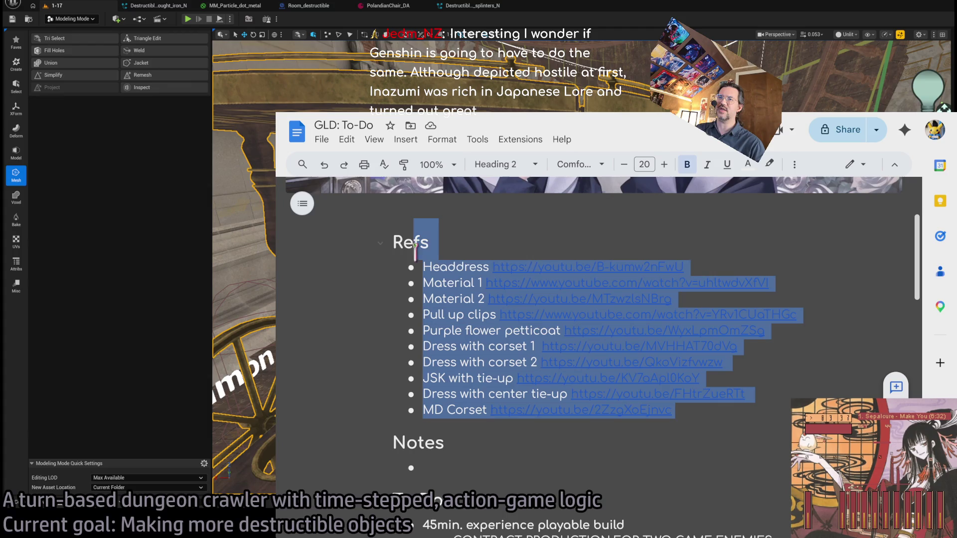
left_click(720, 411)
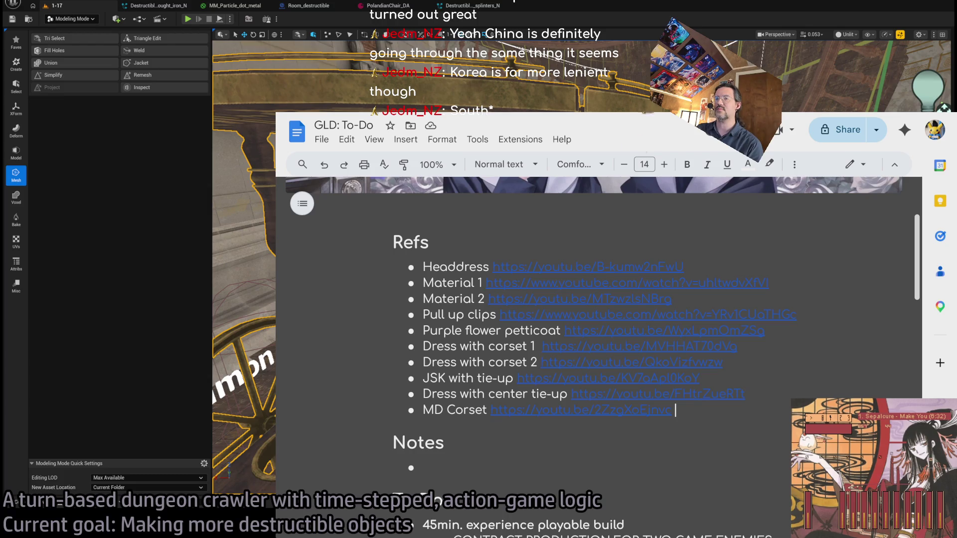
mouse_move(724, 405)
left_mouse_down()
mouse_move(391, 241)
mouse_move(455, 234)
mouse_move(391, 356)
mouse_move(394, 254)
mouse_move(414, 256)
mouse_move(449, 295)
mouse_move(413, 264)
mouse_move(737, 430)
mouse_move(395, 262)
left_mouse_up()
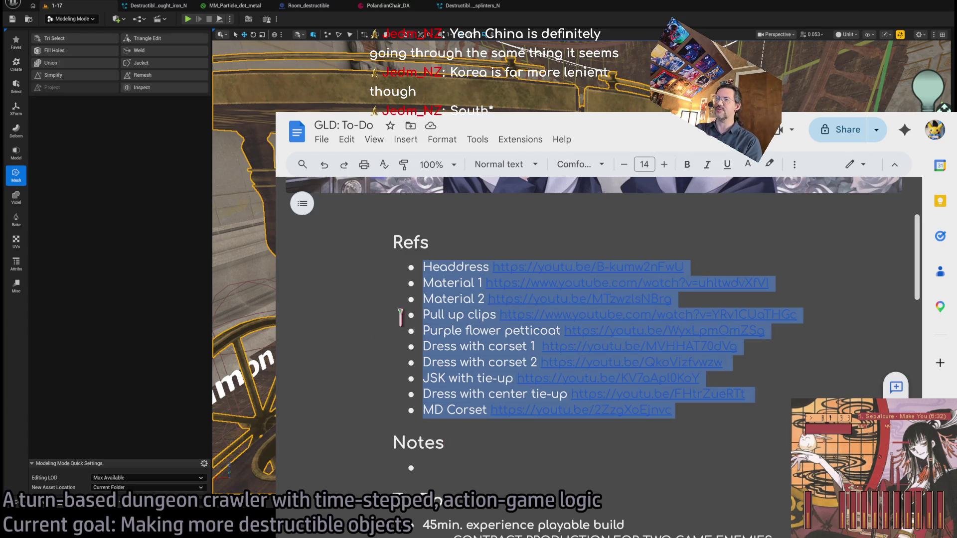
left_click(249, 418)
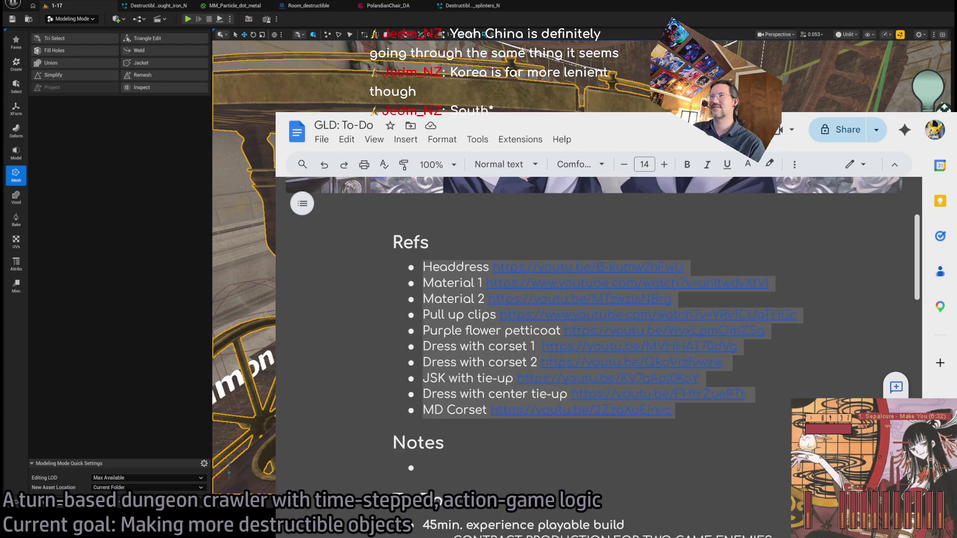
key("alt+Tab")
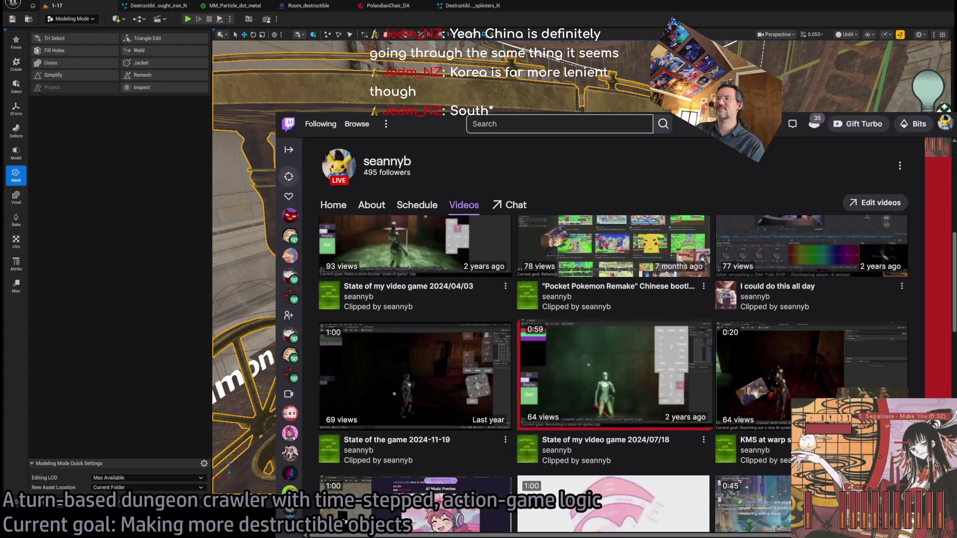
Return to the GLD: To-Do document and highlight its Refs links down to the Notes heading
left_click(436, 247)
left_click_drag(414, 244, 733, 413)
left_click(733, 422)
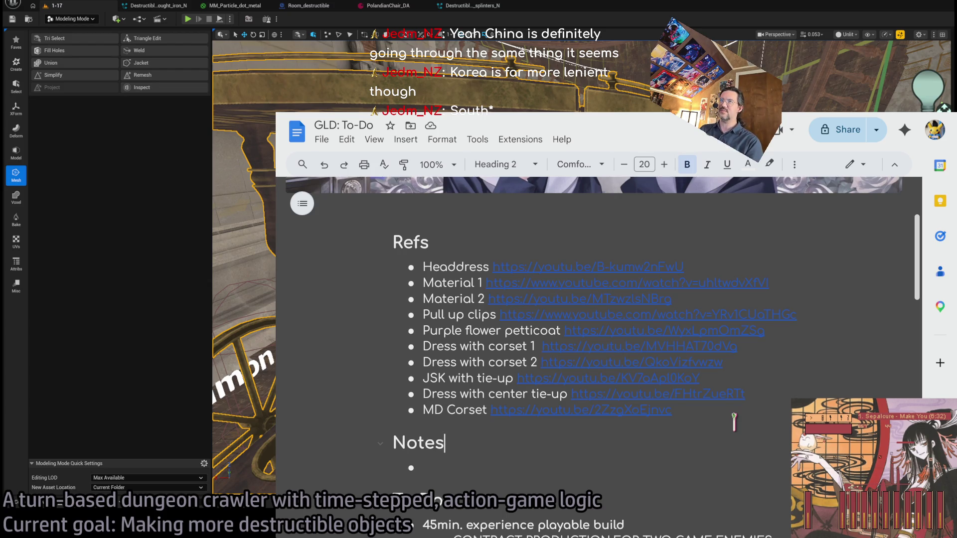
Select and deselect parts of the Refs list, through the MD Corset line
mouse_move(721, 413)
left_mouse_down()
mouse_move(397, 246)
mouse_move(428, 244)
mouse_move(720, 397)
mouse_move(723, 413)
left_mouse_up()
left_click(723, 413)
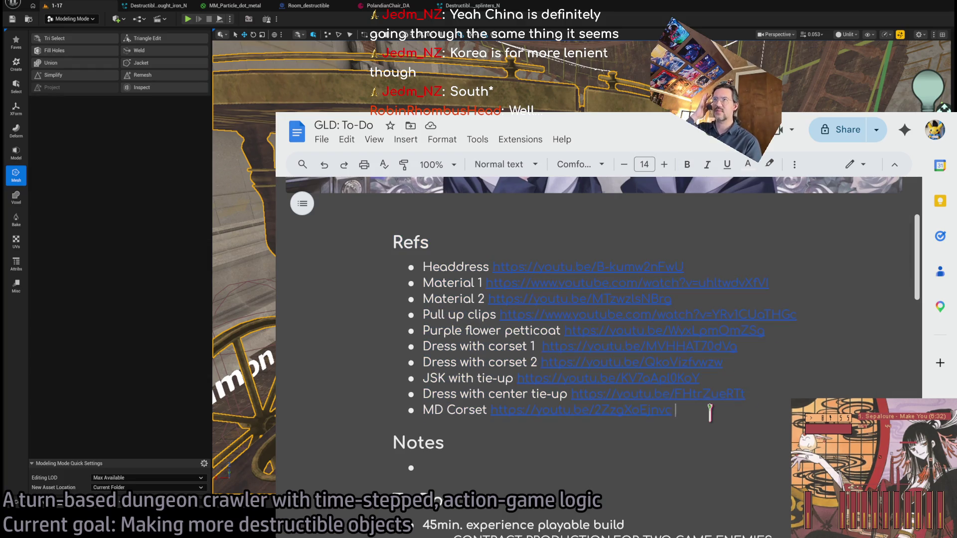
mouse_move(710, 412)
left_mouse_down()
mouse_move(393, 248)
mouse_move(756, 421)
mouse_move(750, 413)
left_mouse_up()
left_click(427, 242)
double_click(427, 242)
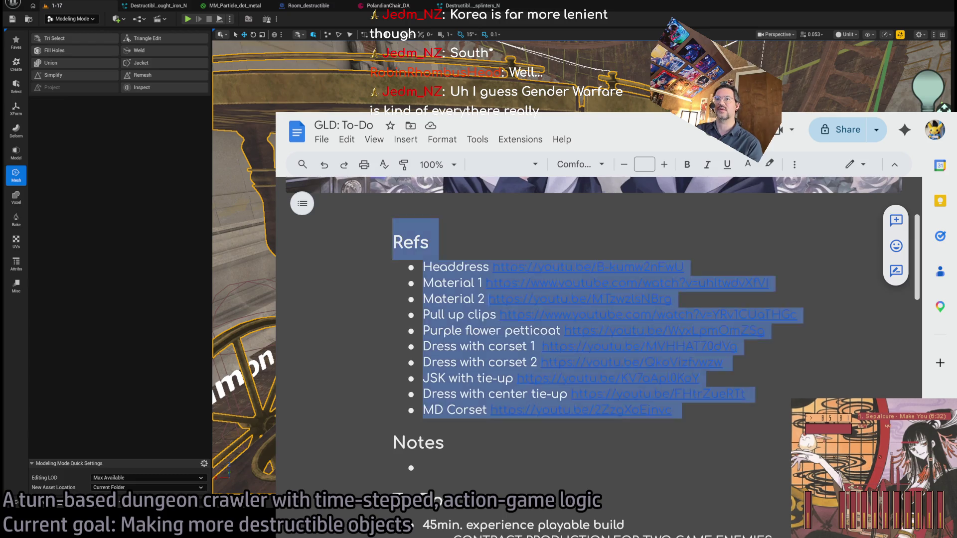
left_click(451, 249)
Highlight Refs through Notes, scroll down slightly, and open a new Google tab
double_click(419, 247)
mouse_move(419, 247)
left_mouse_down()
mouse_move(647, 410)
mouse_move(718, 431)
left_mouse_up()
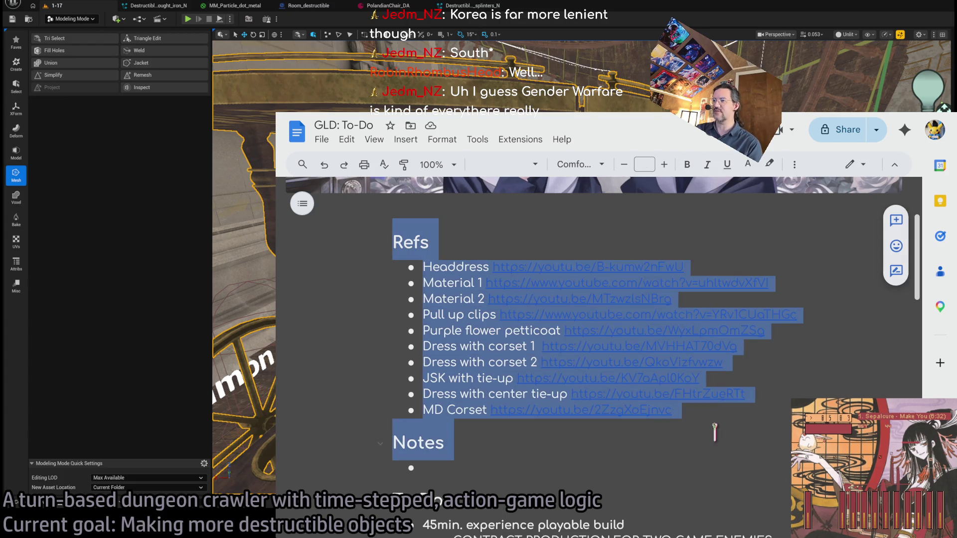
left_click(717, 429)
scroll(533, 446, "down", 1)
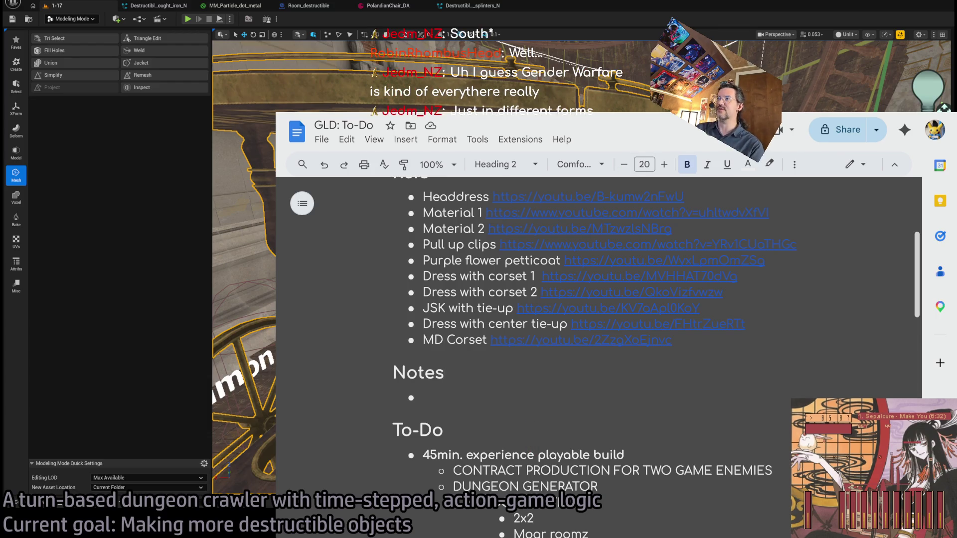
key("ctrl+t")
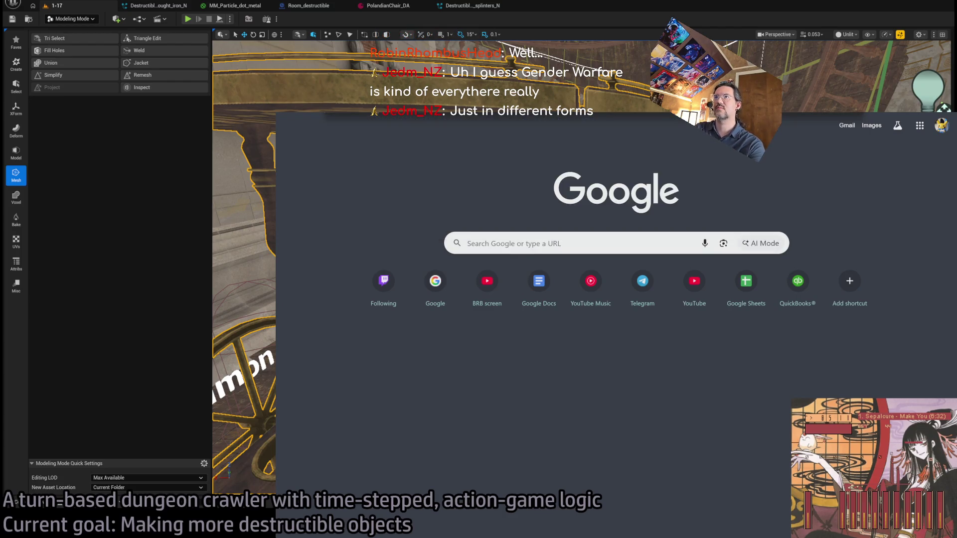
Search YouTube for 'moon channel gender war' and open Gacha Drama and the Korean Gender War
type("moon channel gender war")
key("Return")
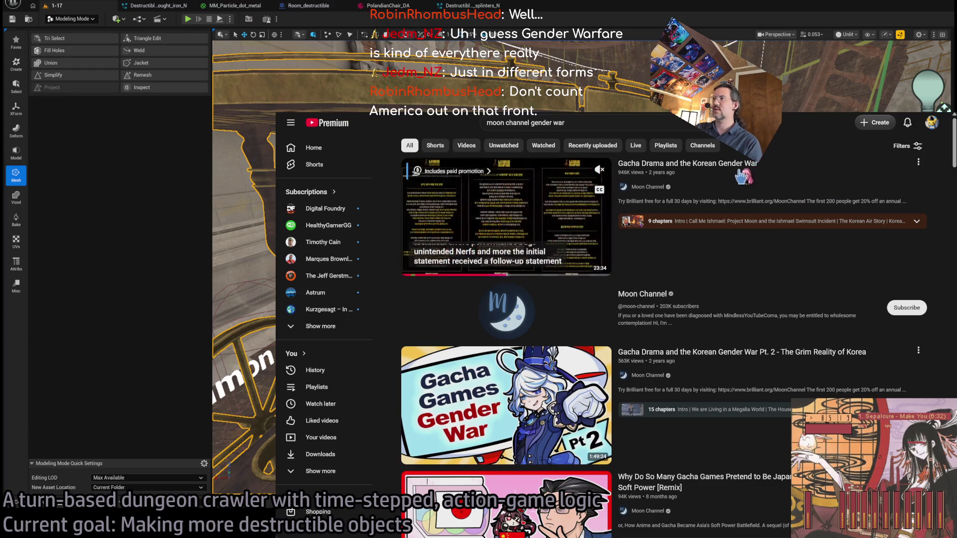
left_click(486, 270)
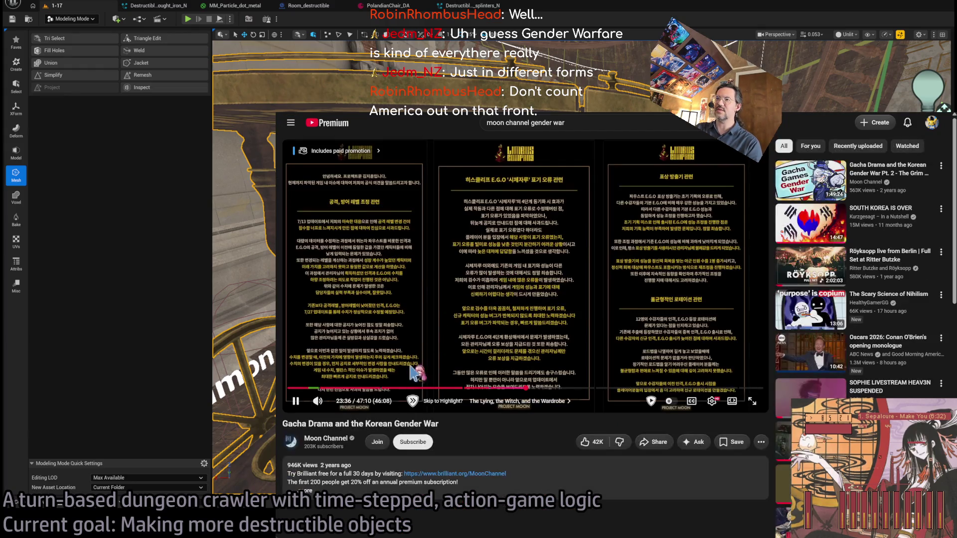
Pause the video, widen it to theater mode, and seek to 7:50
left_click(518, 307)
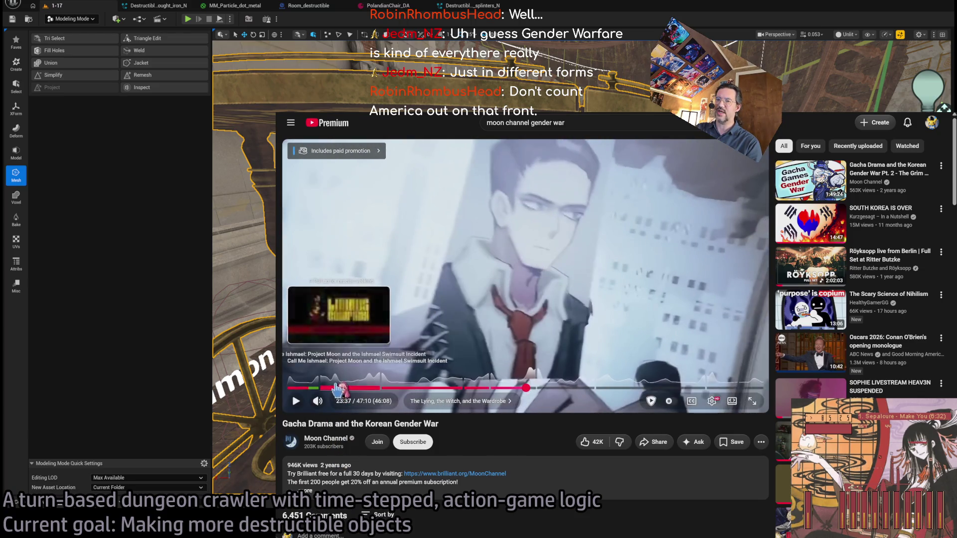
left_click(736, 405)
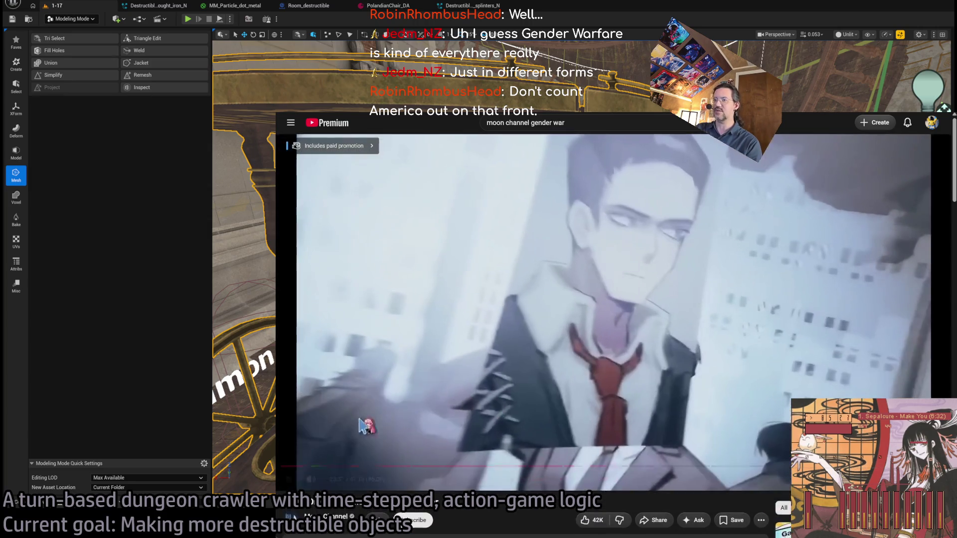
left_click(359, 466)
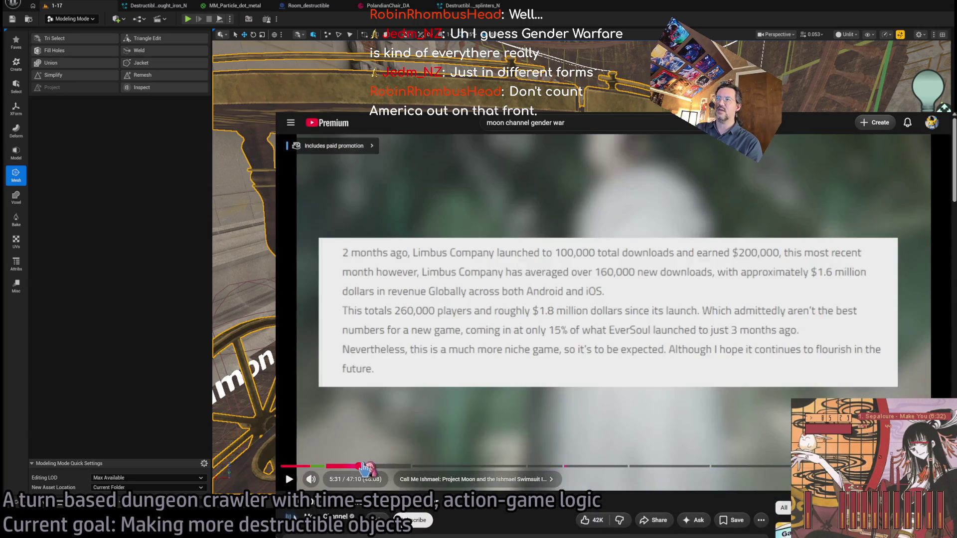
left_click(394, 466)
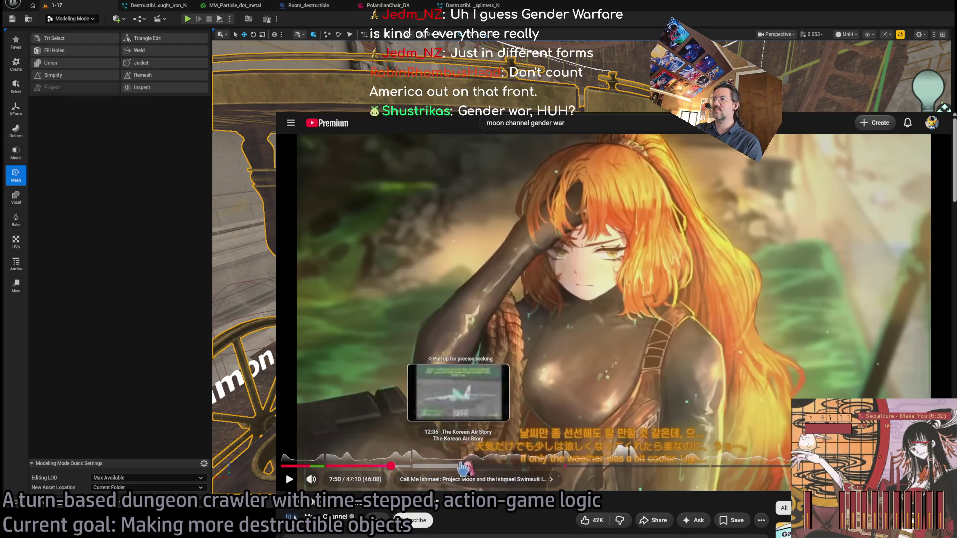
Dismiss the YouTube search suggestions and switch back to the GLD: To-Do document
left_click(526, 122)
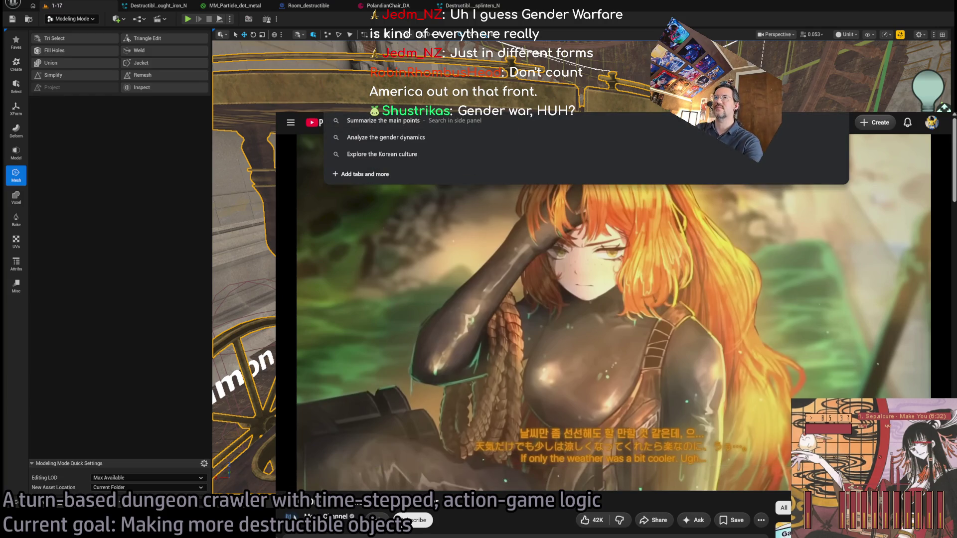
key("Escape")
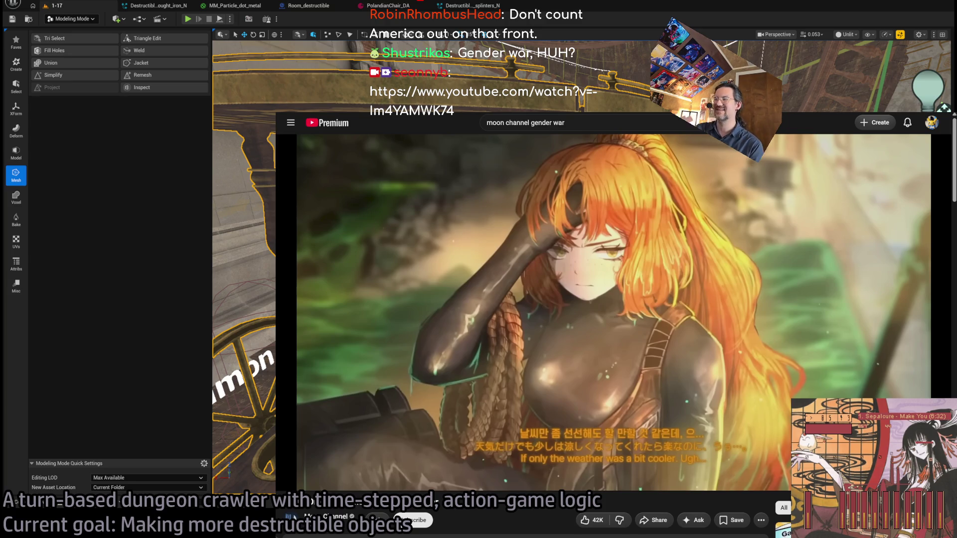
scroll(613, 299, "down", 4)
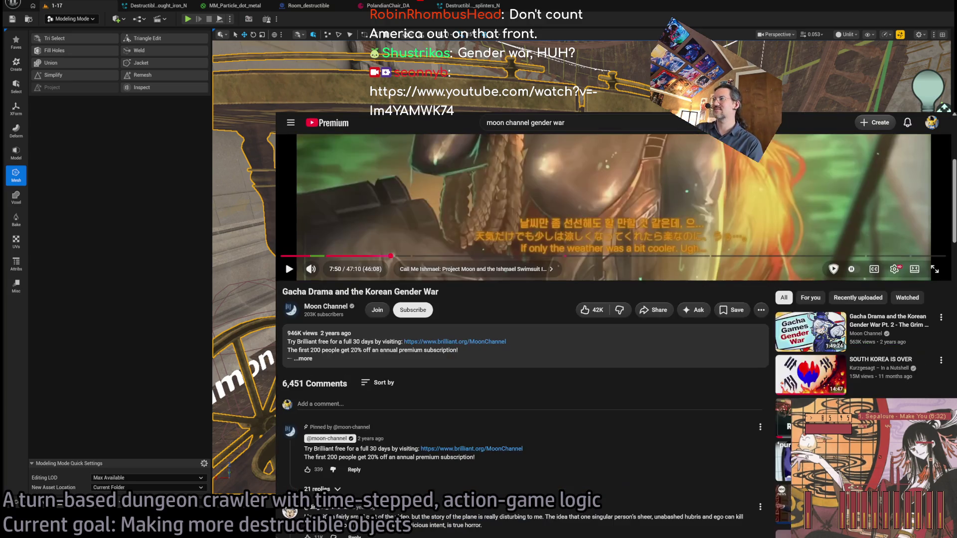
scroll(613, 299, "up", 4)
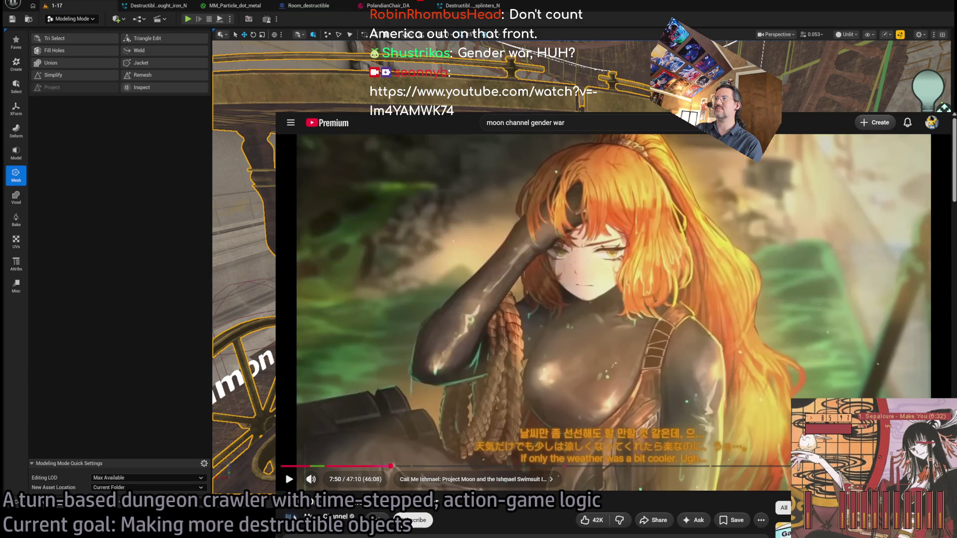
key("ctrl+Tab")
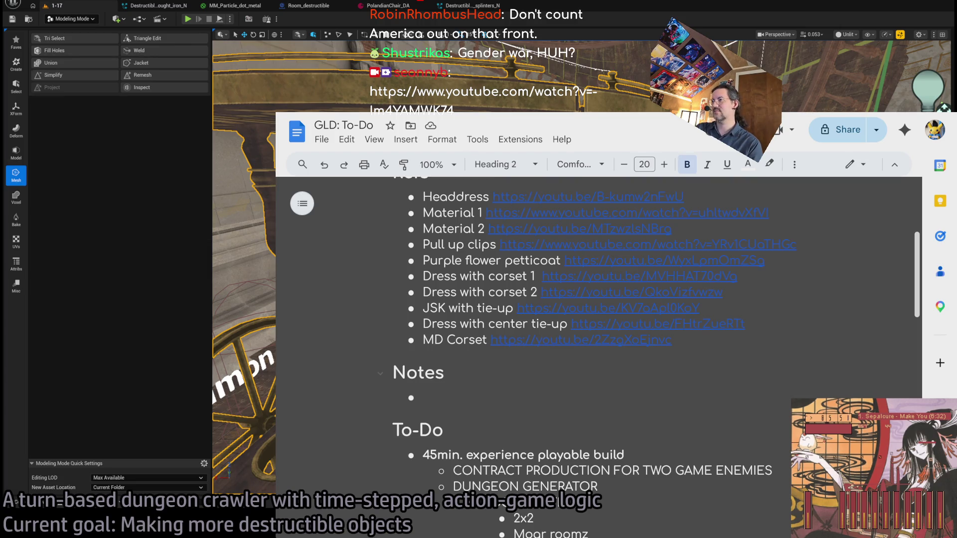
left_click(551, 397)
left_click(525, 378)
left_click(516, 399)
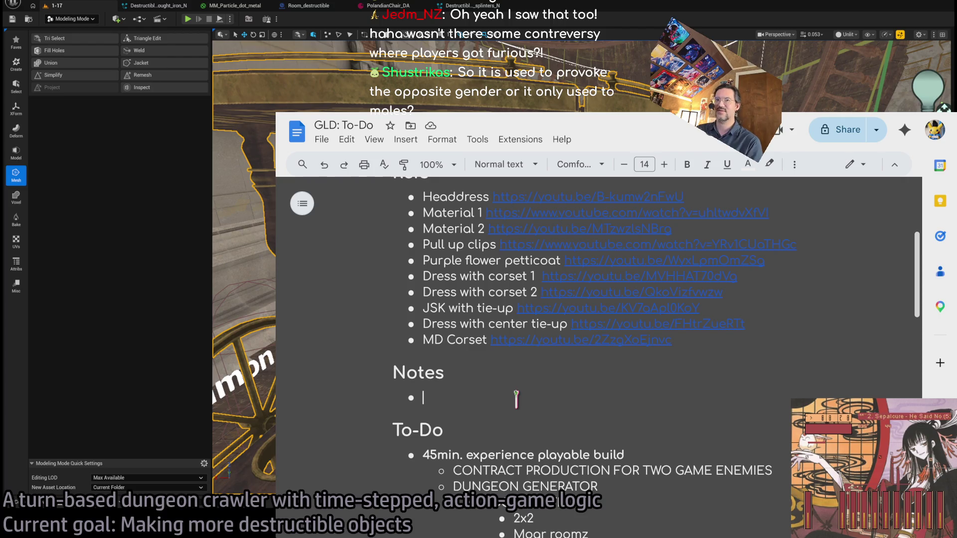
Scroll the GLD: To-Do document back up to its top
scroll(517, 402, "up", 4)
scroll(498, 408, "down", 3)
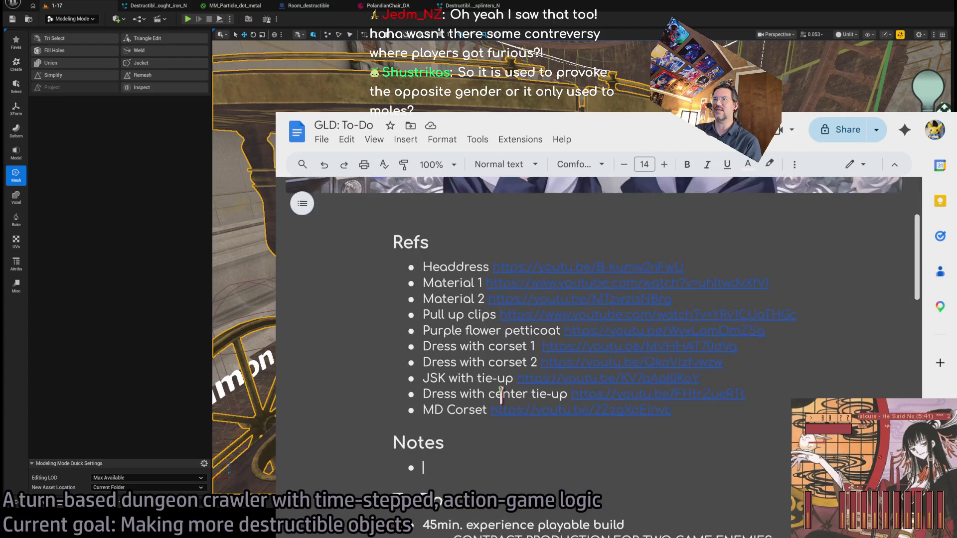
scroll(501, 394, "up", 2)
left_click_drag(917, 236, 921, 262)
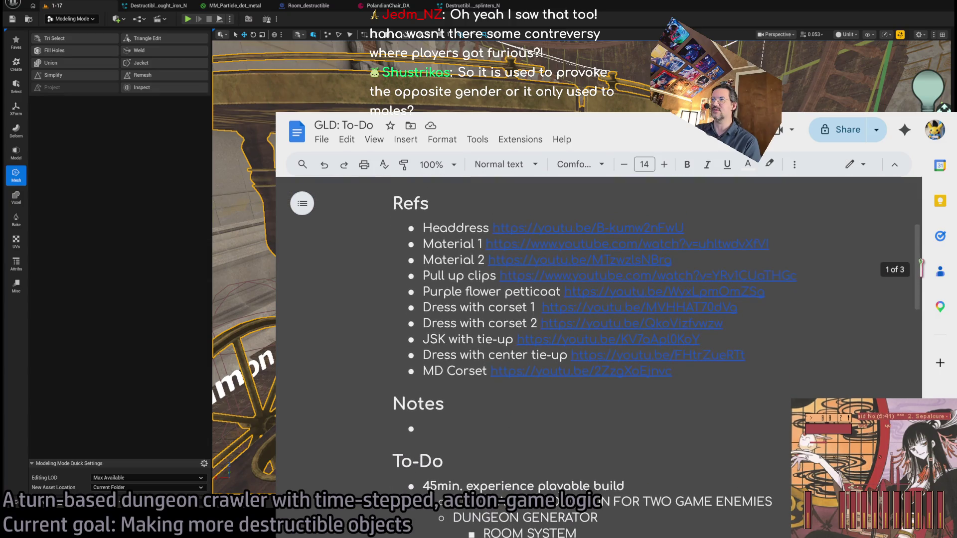
Highlight Refs through Notes, leave the cursor after Refs, and open a new tab
double_click(395, 203)
mouse_move(407, 209)
left_mouse_down()
mouse_move(525, 451)
mouse_move(536, 428)
mouse_move(397, 207)
left_mouse_up()
left_click(536, 427)
left_click(430, 203)
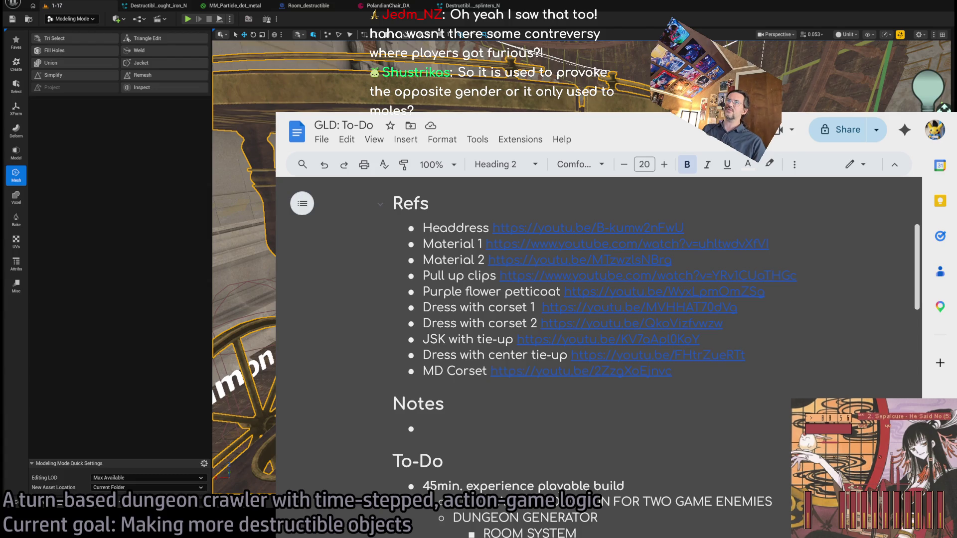
key("ctrl+t")
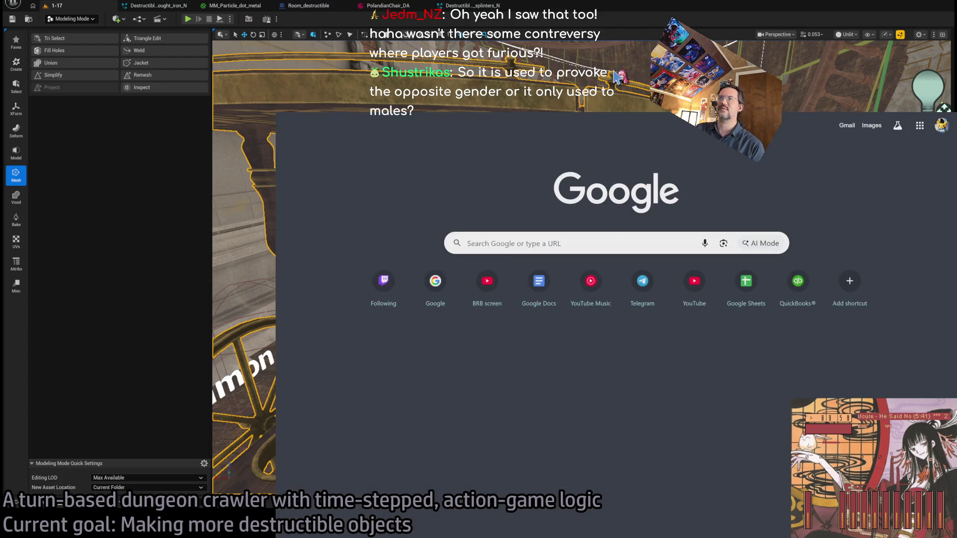
Search Google for 'the economist korea gender war'
type("the economist korea")
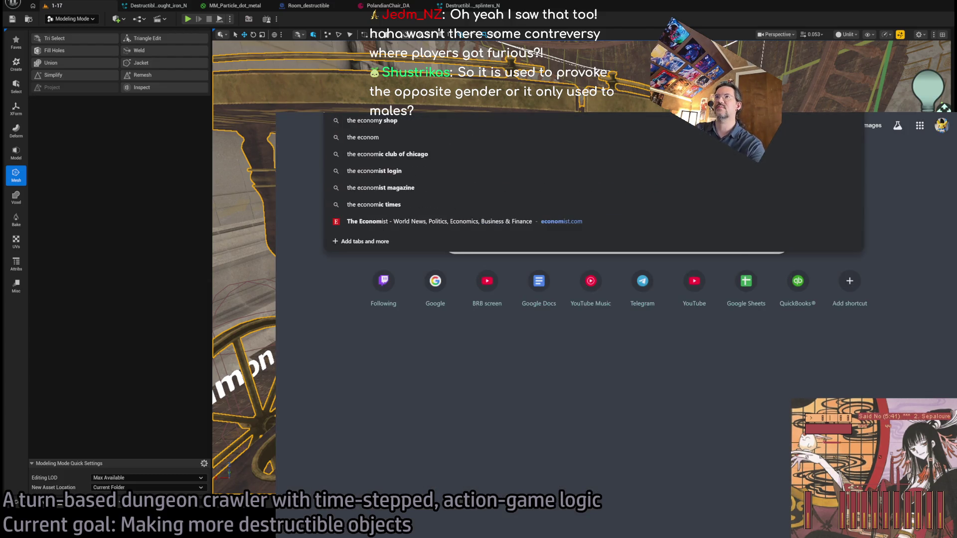
key("BackSpace")
key("BackSpace")
key("BackSpace")
type("gender war")
key("Return")
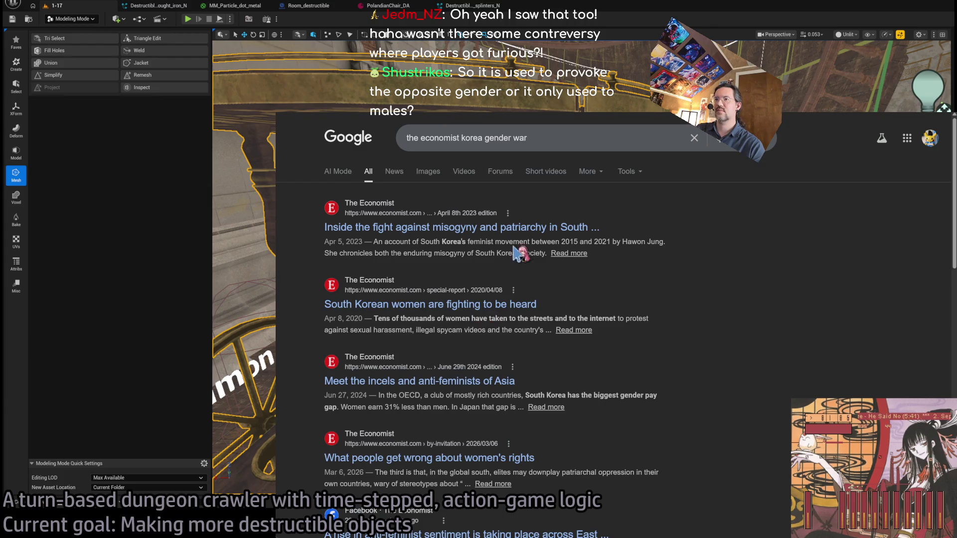
Open and skim the Economist article 'Meet the incels and anti-feminists of Asia'
left_click(496, 383)
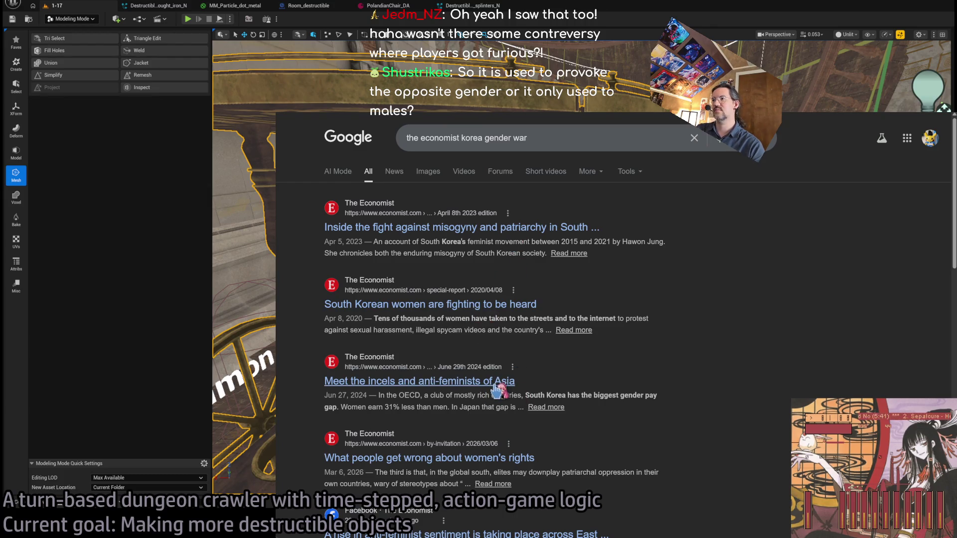
scroll(477, 269, "down", 3)
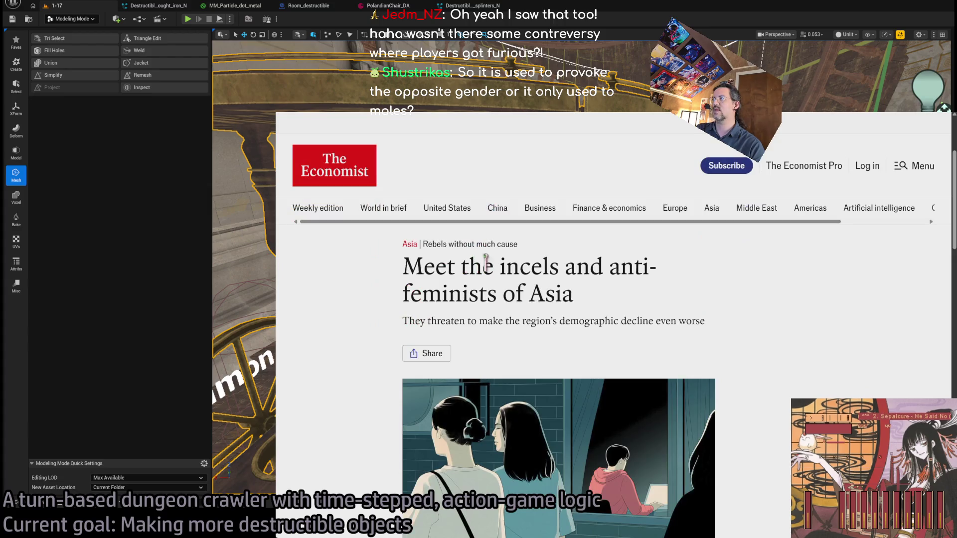
scroll(717, 326, "down", 3)
scroll(718, 327, "down", 10)
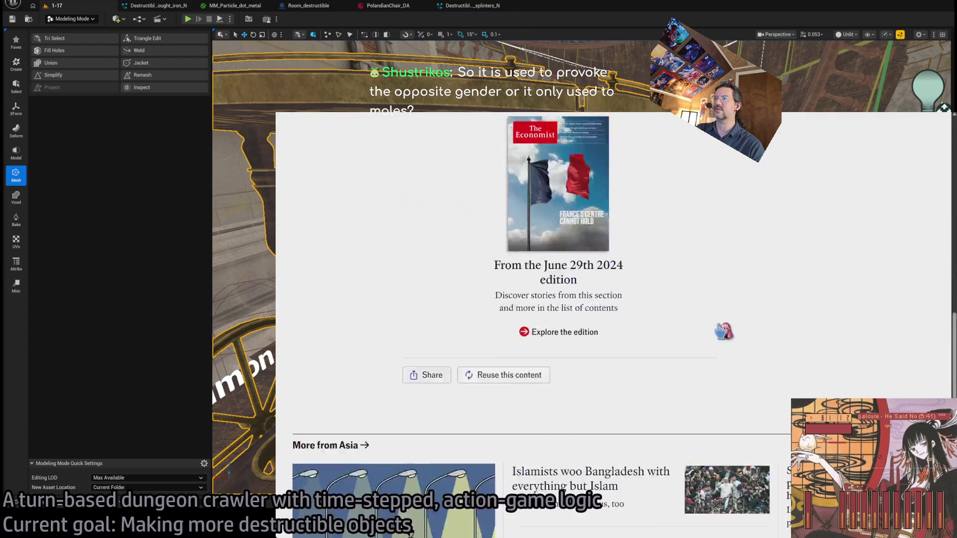
scroll(720, 327, "up", 7)
scroll(701, 392, "down", 4)
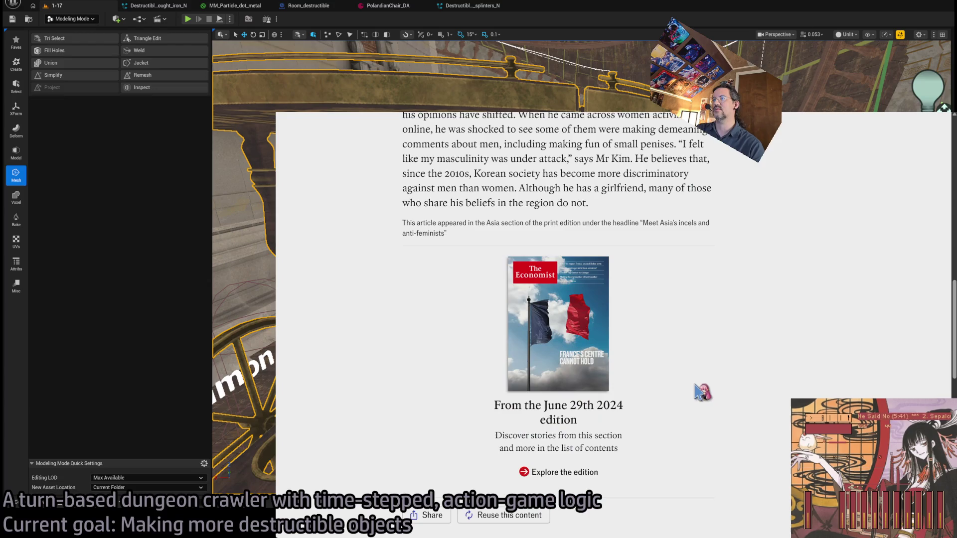
scroll(733, 352, "up", 4)
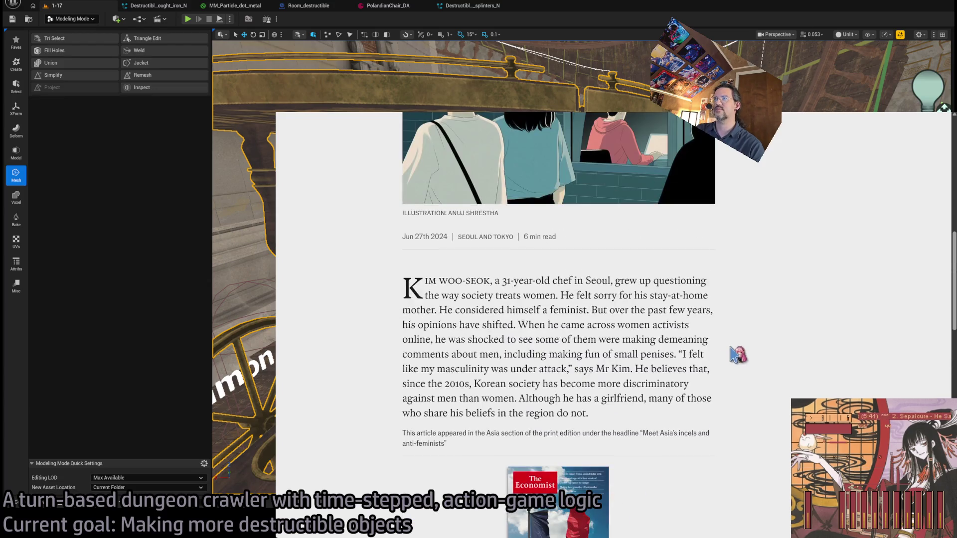
scroll(738, 355, "up", 8)
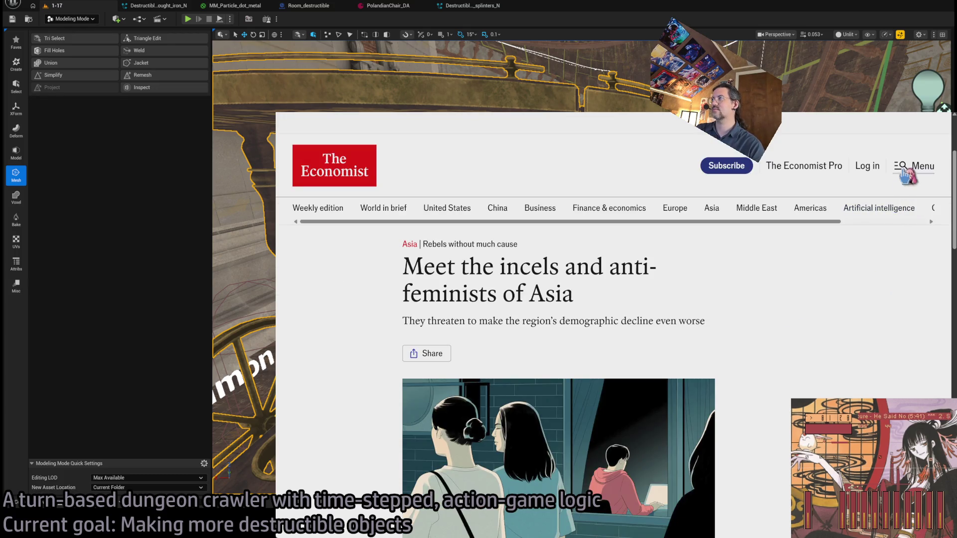
Go back to the search results, then switch to the GLD: To-Do document
key("alt+Left")
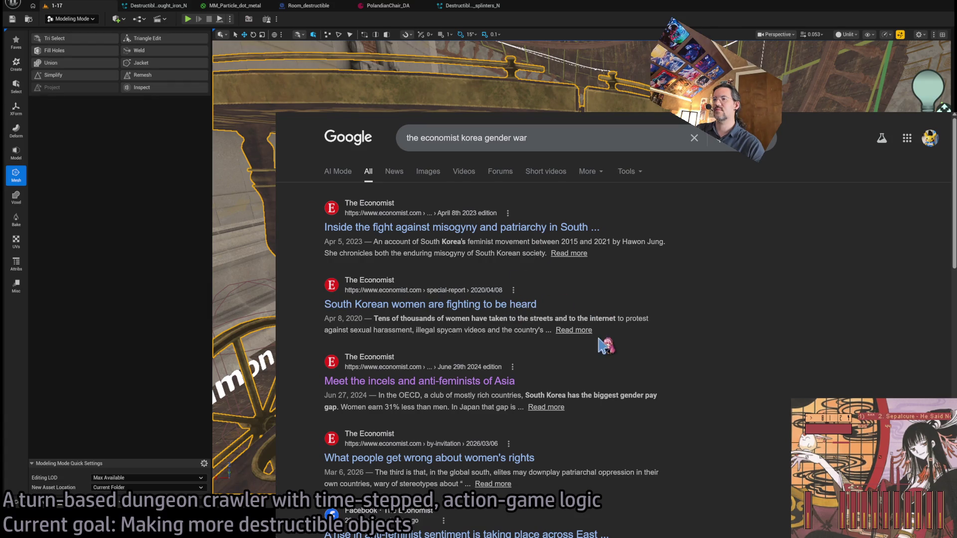
scroll(478, 319, "down", 3)
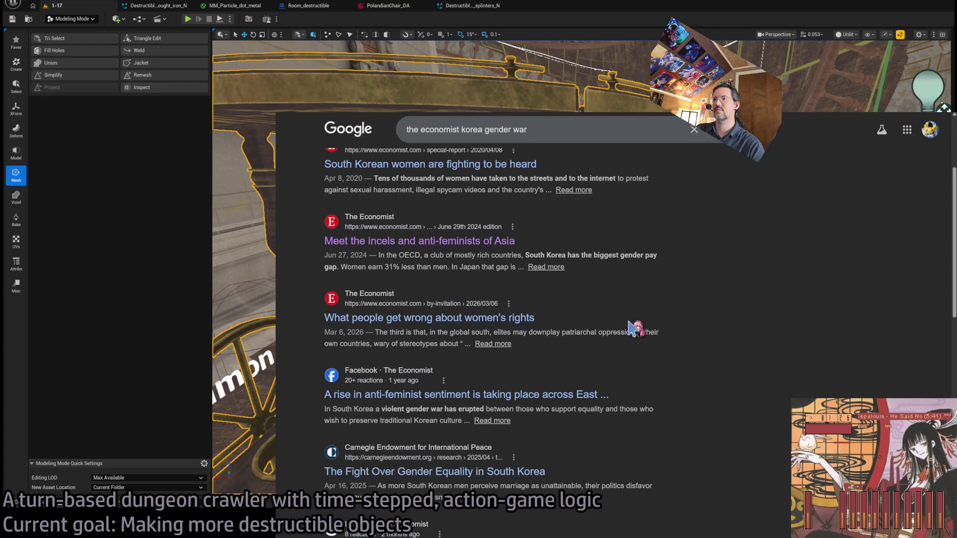
scroll(635, 326, "up", 3)
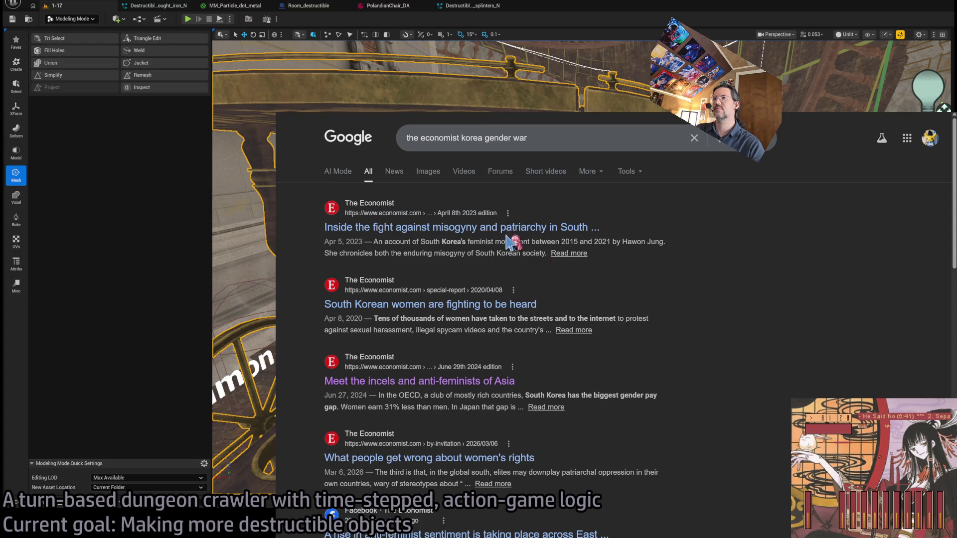
key("ctrl+Tab")
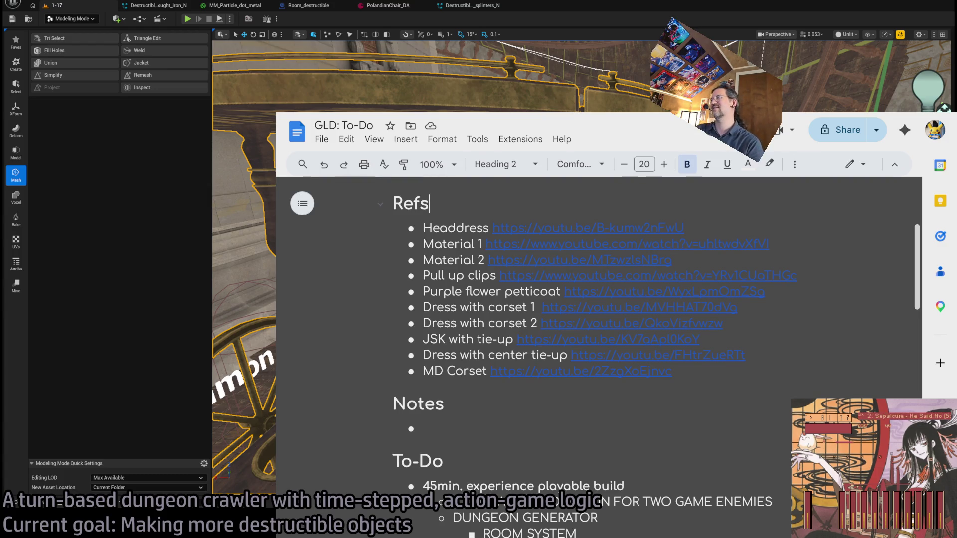
Switch to Unreal Editor, orbit up over the tea cart's tabletop, then return to the browser
key("alt+Tab")
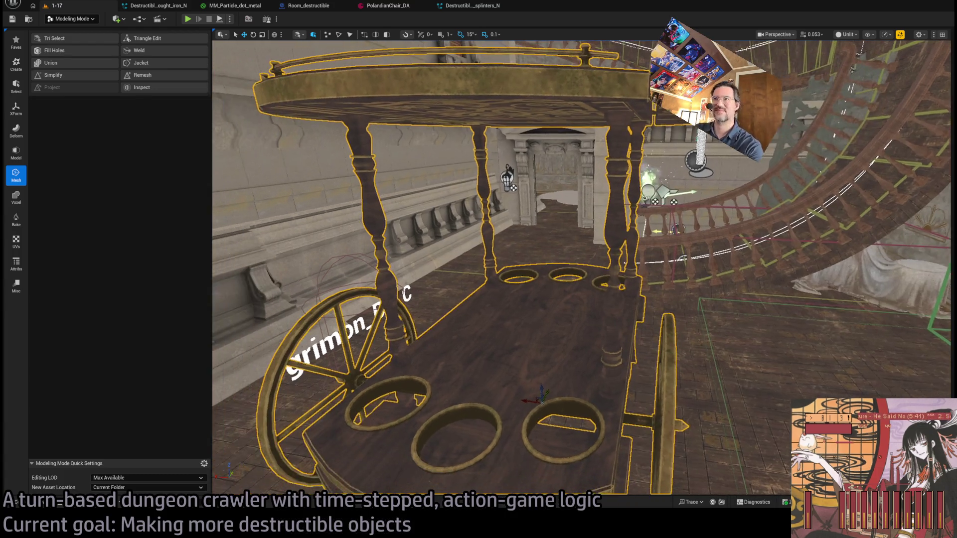
mouse_move(498, 249)
left_mouse_down()
mouse_move(504, 301)
mouse_move(499, 265)
left_mouse_up()
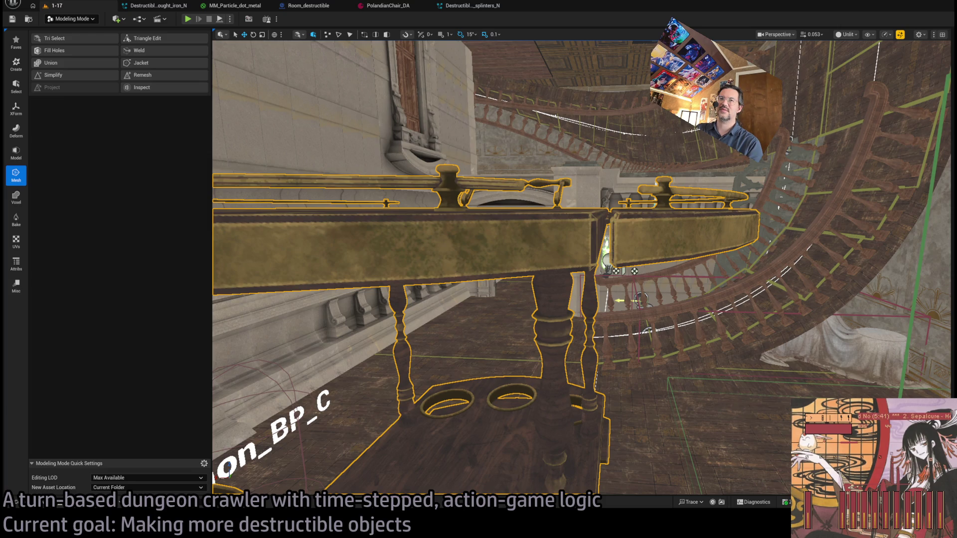
key("alt+Tab")
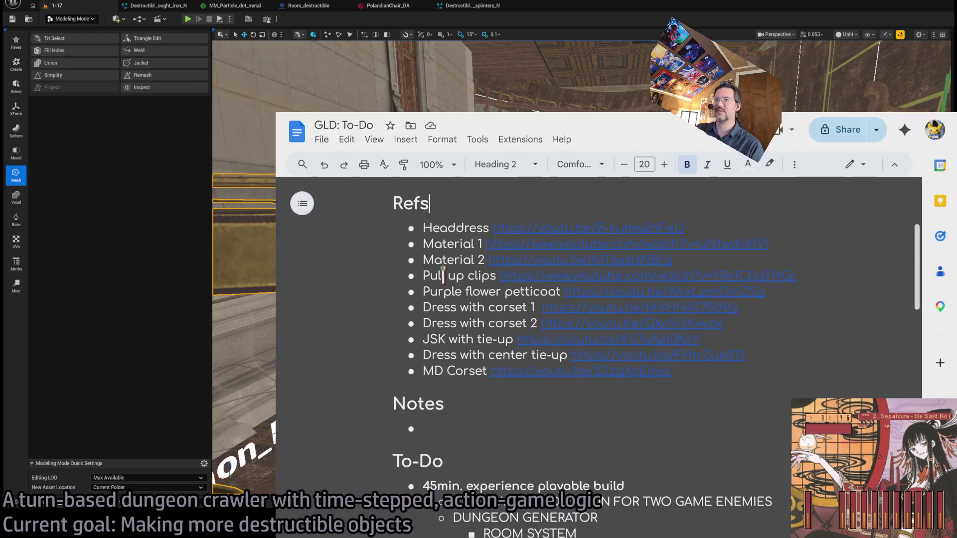
Search Google for 'snowbreka hiatus' and highlight the AI Overview's China Post mention
key("ctrl+t")
type("snowbreka hiatus")
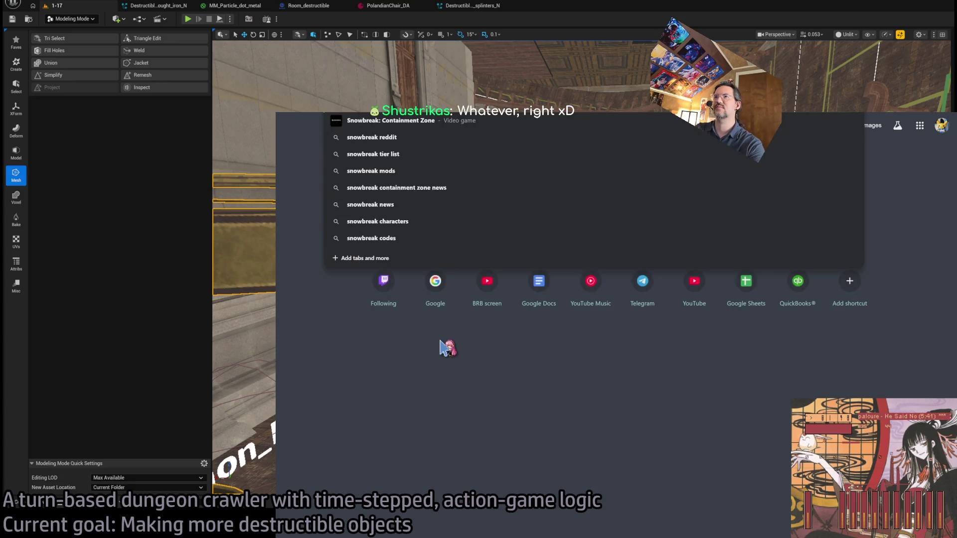
key("Return")
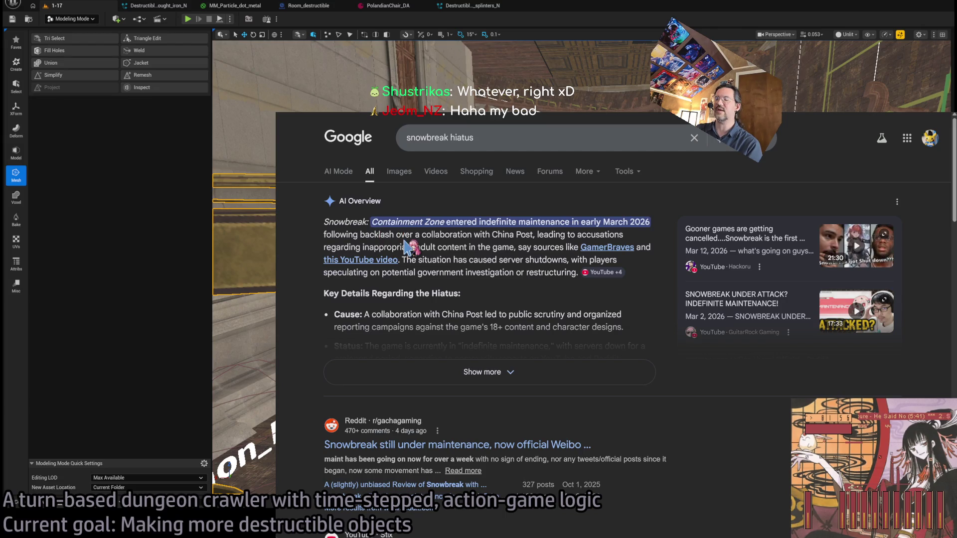
left_click_drag(423, 234, 528, 234)
left_click_drag(343, 223, 438, 223)
Search Wikipedia for Snowbreak: Containment Zone, then browse its Google results
key("ctrl+t")
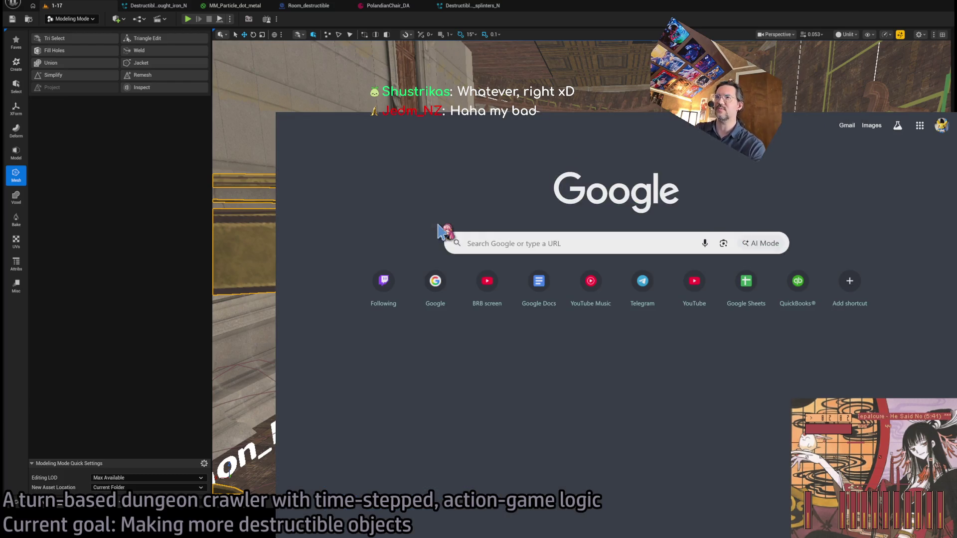
key("Return")
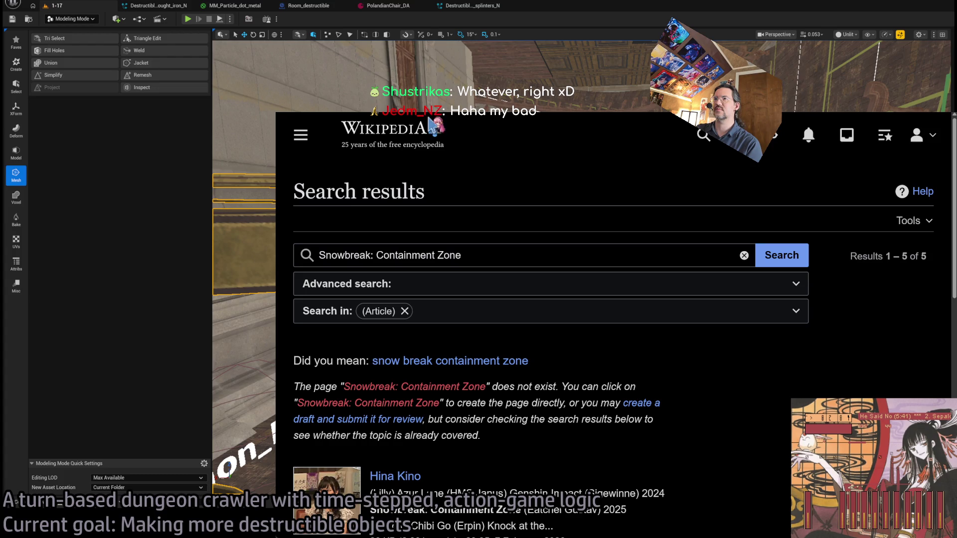
scroll(516, 192, "down", 3)
scroll(662, 289, "up", 3)
key("ctrl+w")
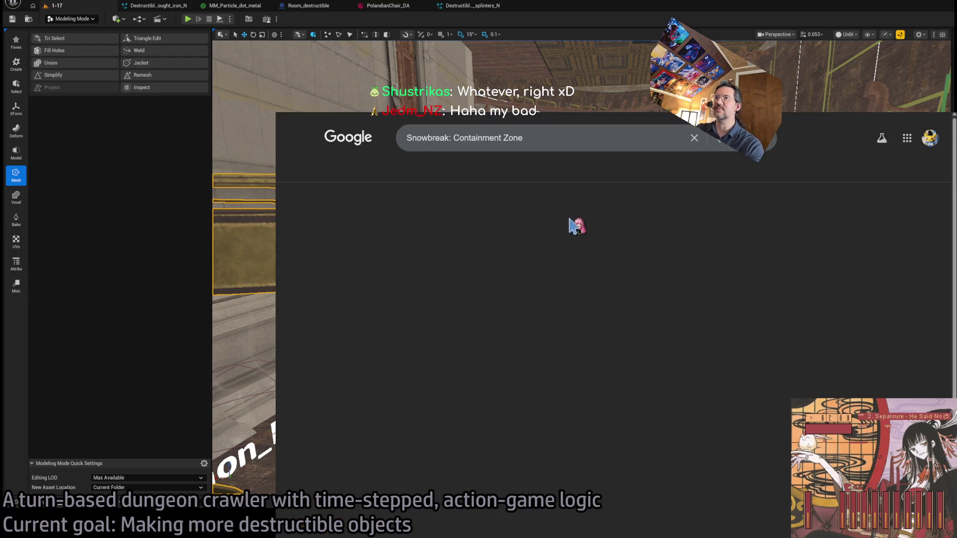
scroll(496, 384, "down", 2)
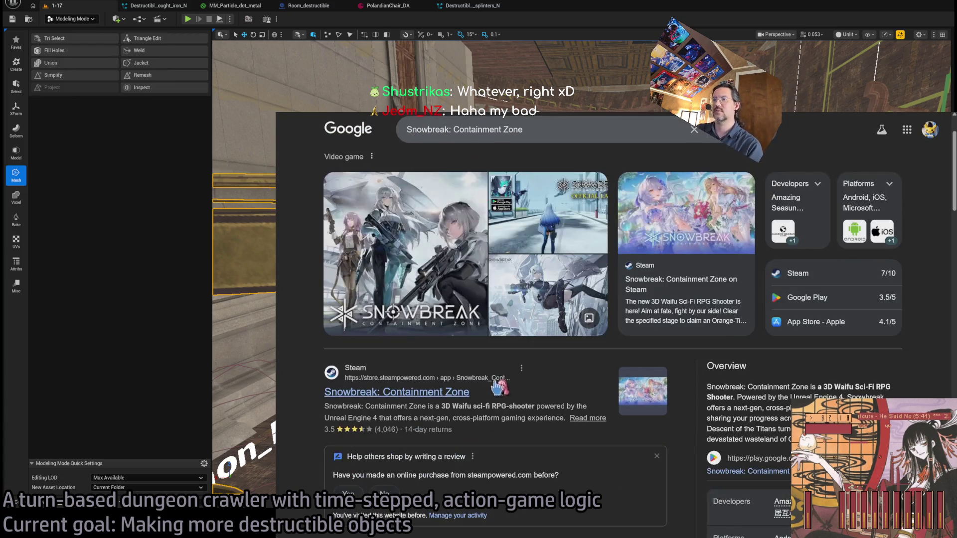
scroll(498, 381, "down", 10)
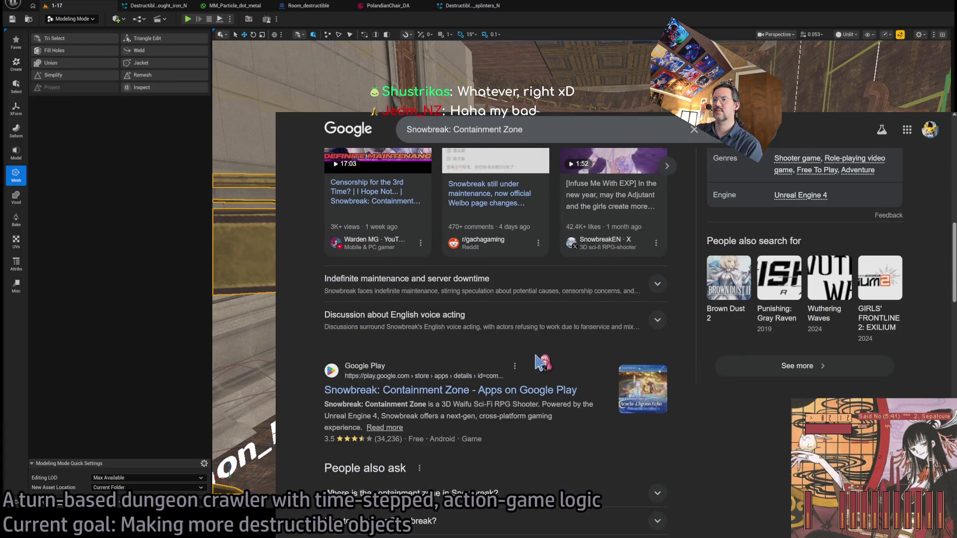
scroll(536, 356, "up", 6)
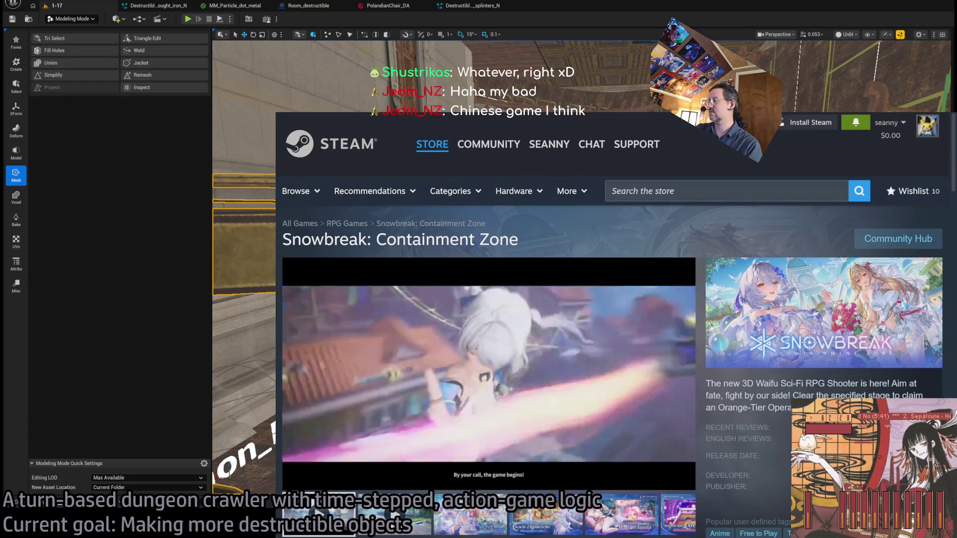
Return to the Snowbreak Google results and check the Wikipedia 'seasun games' results tab
key("alt+Left")
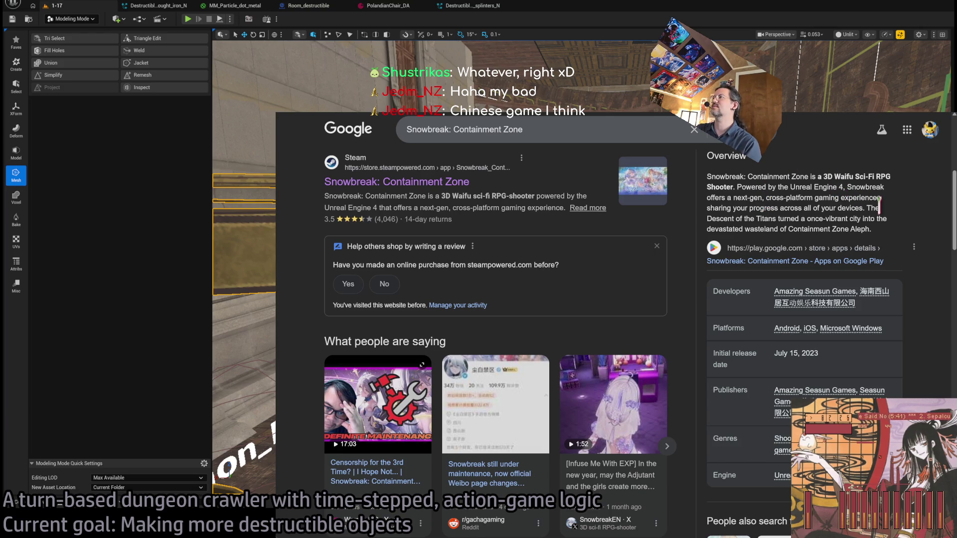
scroll(656, 189, "down", 10)
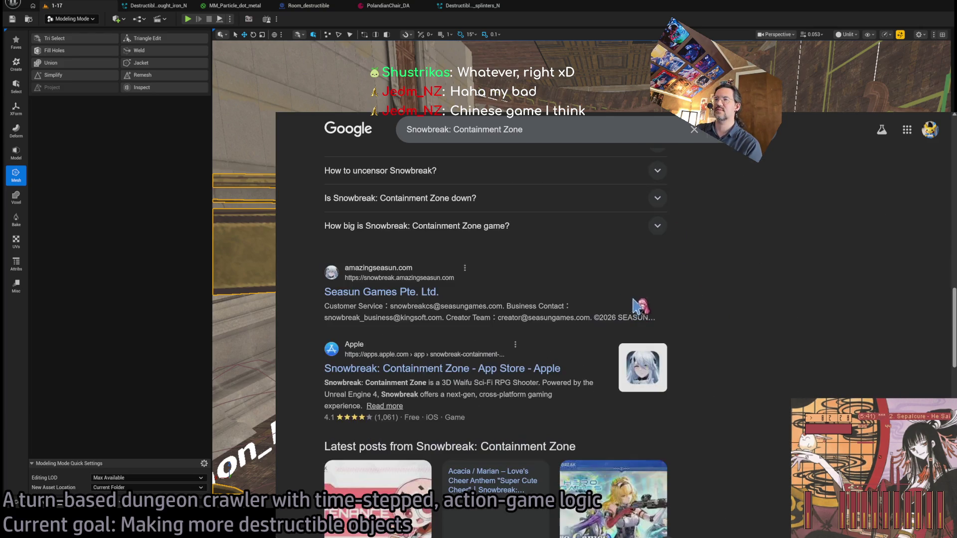
left_click(586, 127)
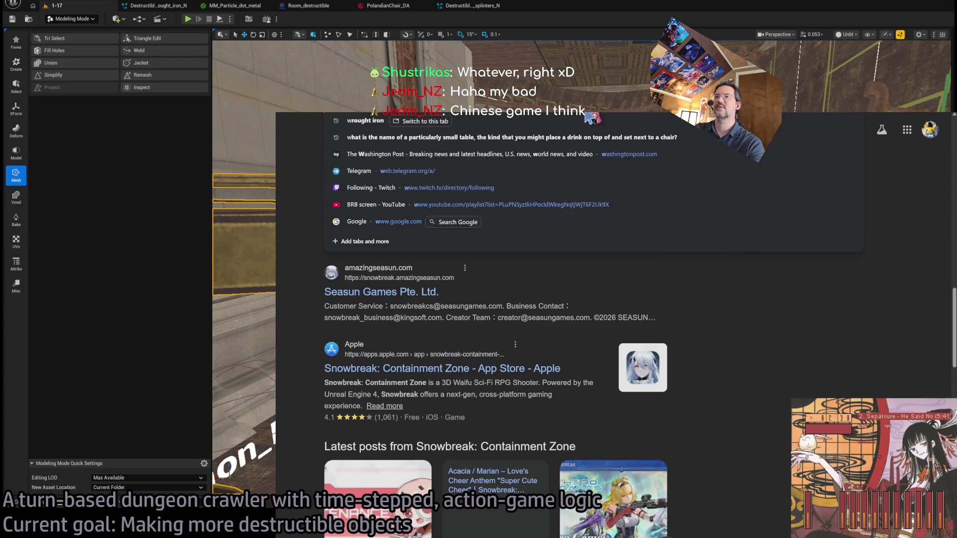
left_click(586, 112)
key("ctrl+Tab")
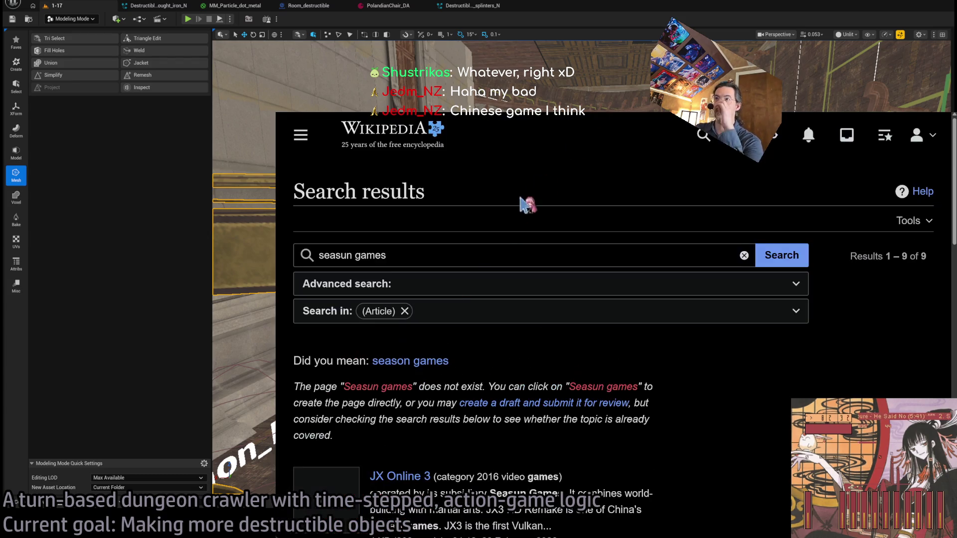
scroll(419, 291, "up", 2)
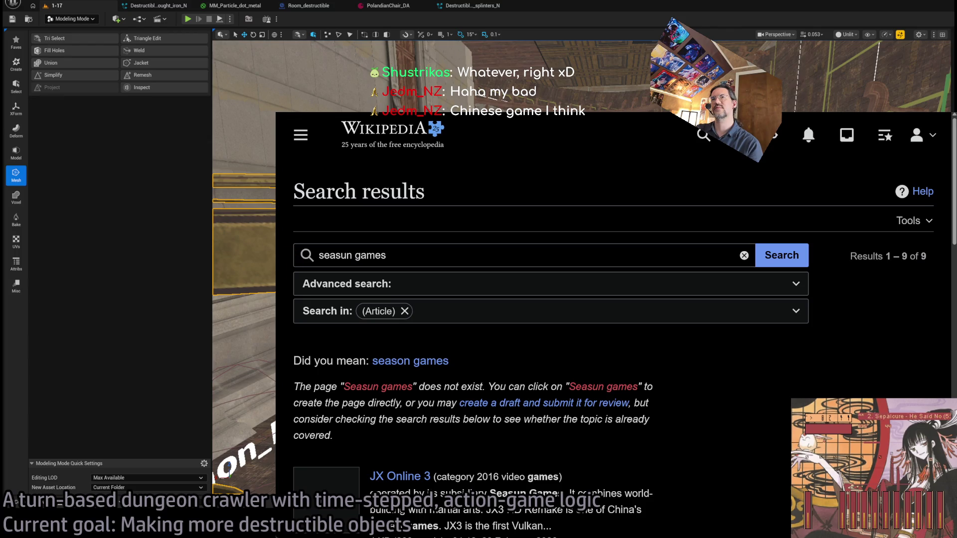
key("ctrl+shift+Tab")
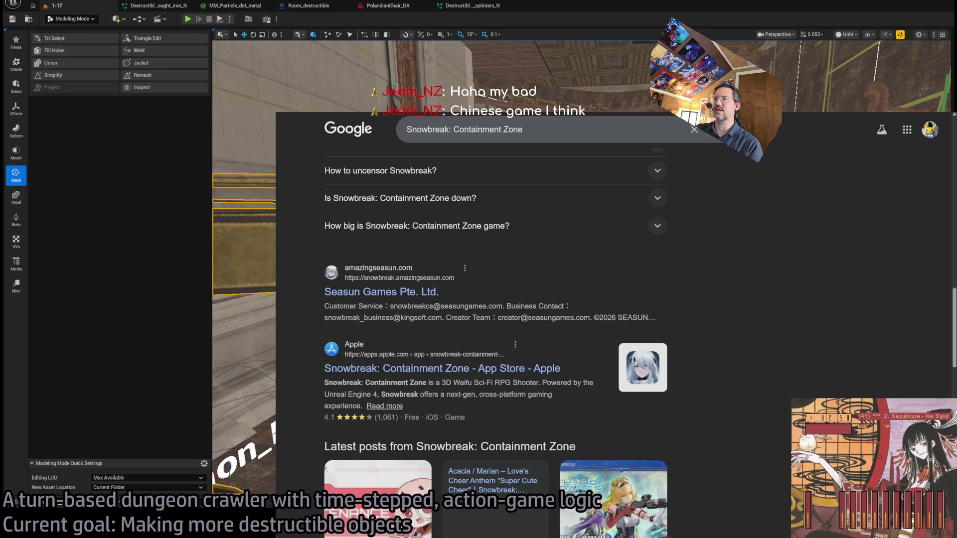
Search Google for 'CSAM', then go back to the Wikipedia Snowbreak: Containment Zone search
triple_click(577, 315)
left_click(578, 319)
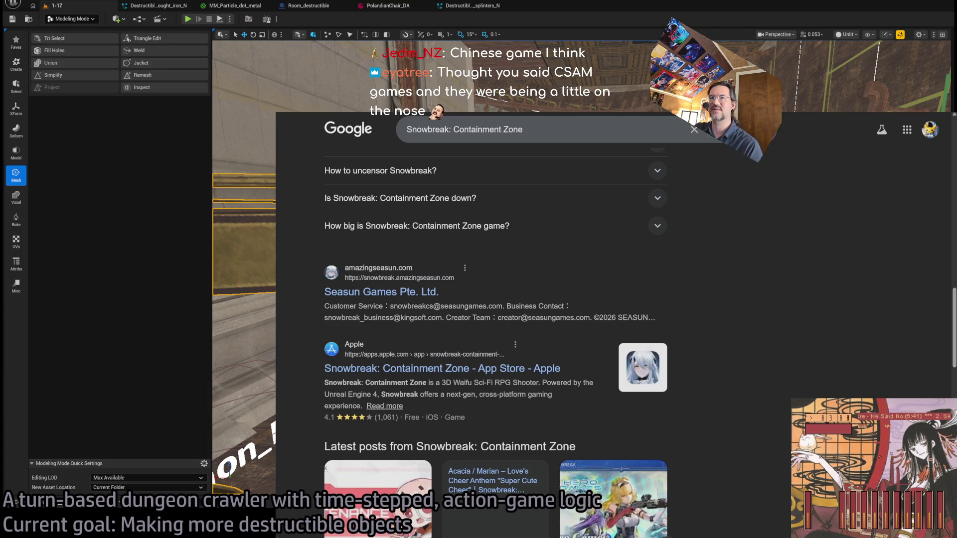
type("CSAM")
key("Return")
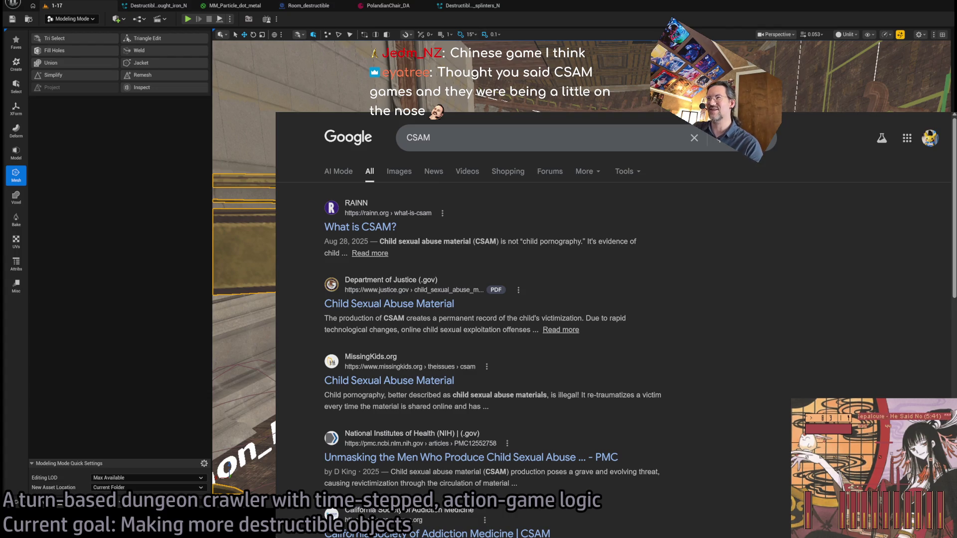
key("alt+Left")
scroll(496, 324, "down", 3)
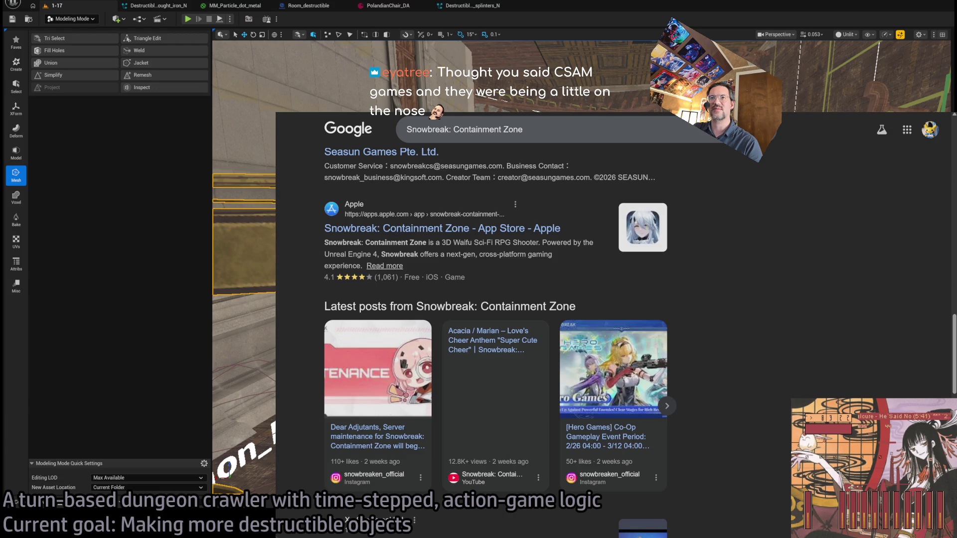
key("alt+Left")
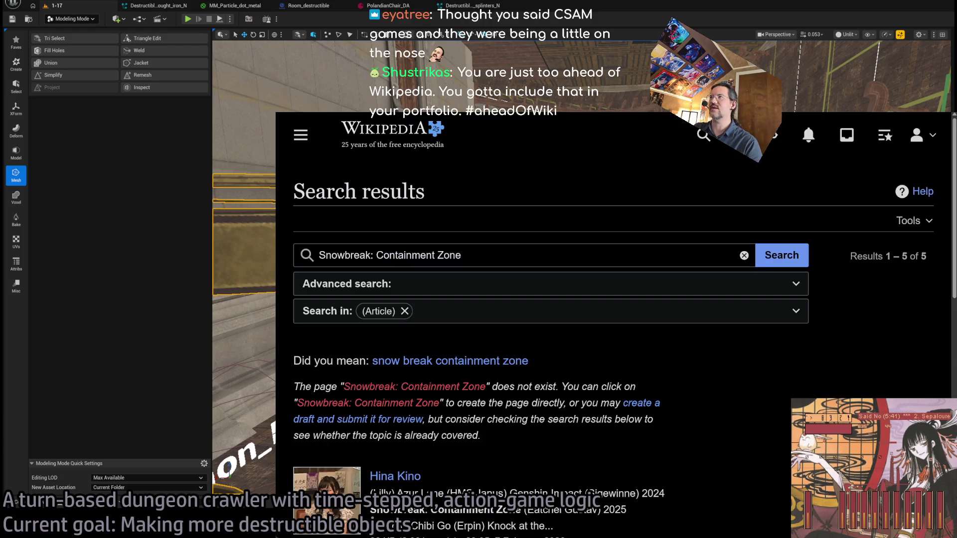
Reopen the 'snowbreak hiatus' results and highlight the China Post and server-shutdown lines
key("alt+Right")
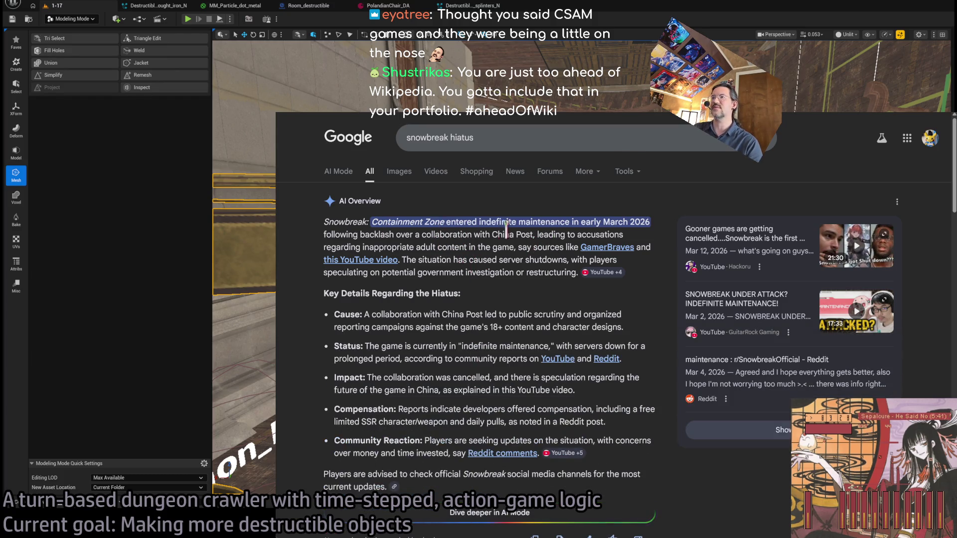
mouse_move(494, 234)
left_mouse_down()
mouse_move(566, 235)
mouse_move(391, 245)
mouse_move(499, 238)
mouse_move(555, 260)
left_mouse_up()
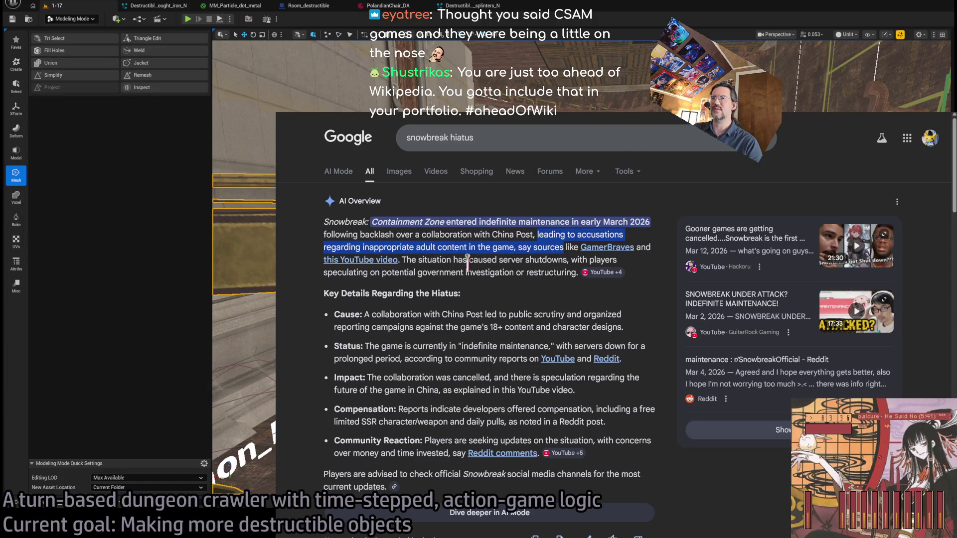
left_click(482, 257)
mouse_move(474, 273)
left_mouse_down()
mouse_move(462, 273)
mouse_move(474, 272)
left_mouse_up()
left_click(485, 288)
left_click(485, 297)
left_click(465, 271)
scroll(453, 272, "down", 1)
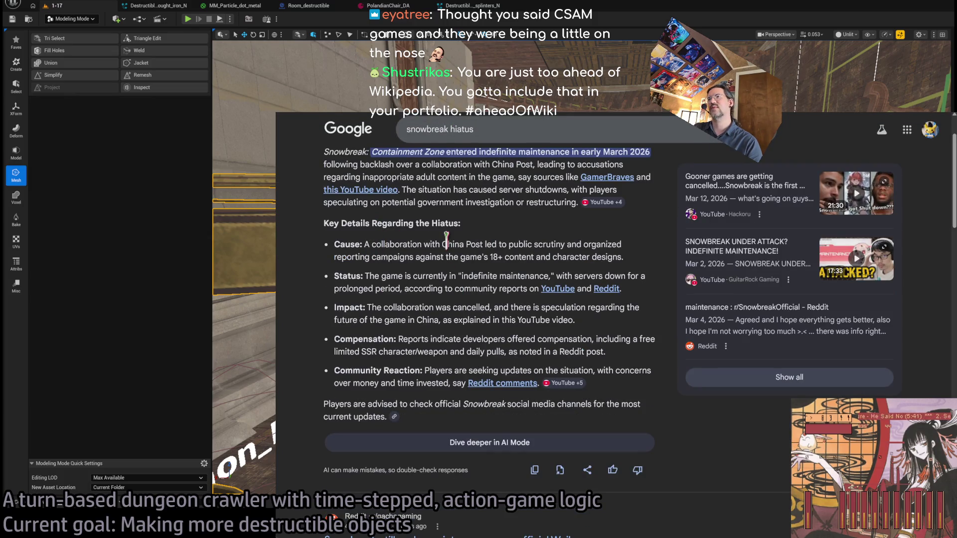
Highlight the Cause, Status, Impact, Compensation and Community Reaction details in the AI Overview
mouse_move(442, 244)
left_mouse_down()
mouse_move(461, 257)
mouse_move(621, 256)
mouse_move(594, 256)
left_mouse_up()
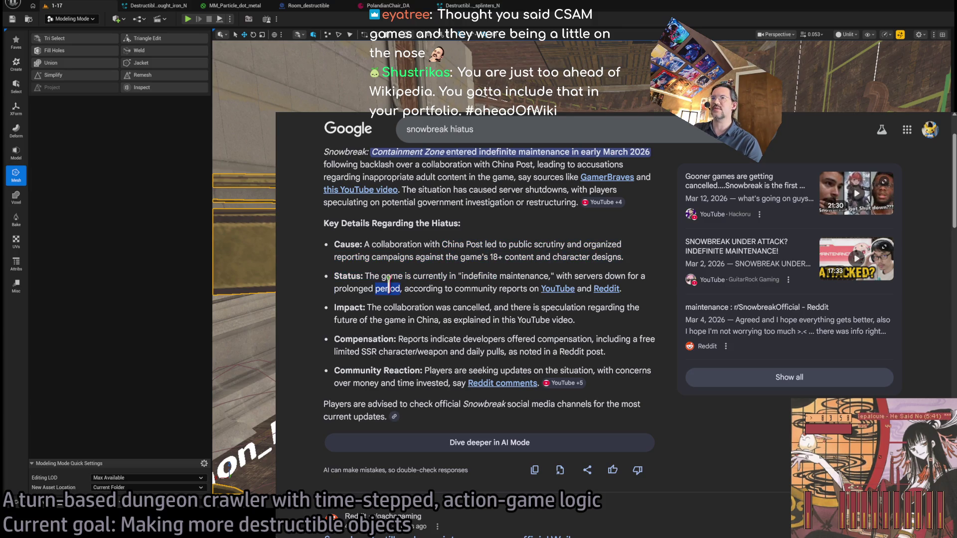
triple_click(408, 287)
triple_click(441, 317)
triple_click(449, 339)
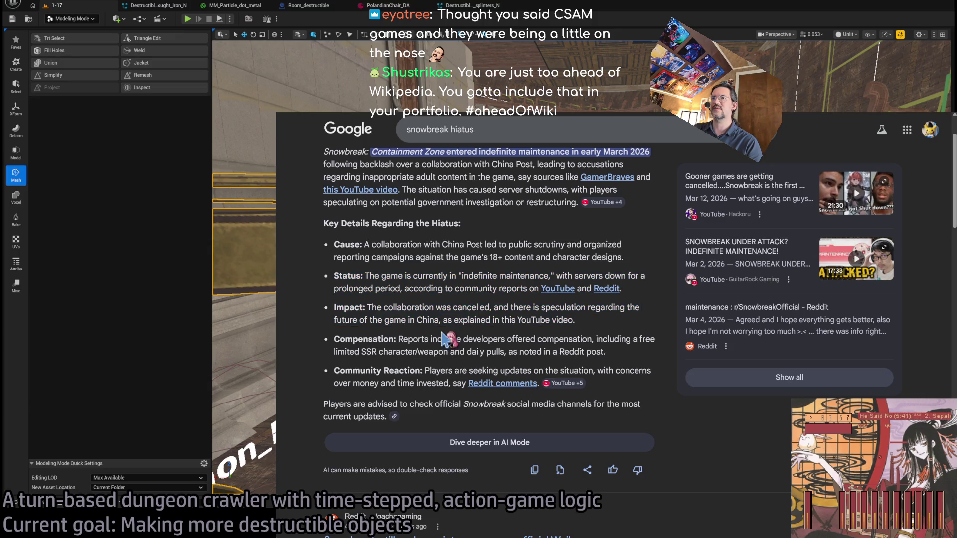
left_click(416, 371)
triple_click(416, 371)
Scroll down and open the Reddit post about Snowbreak's maintenance
scroll(501, 310, "down", 4)
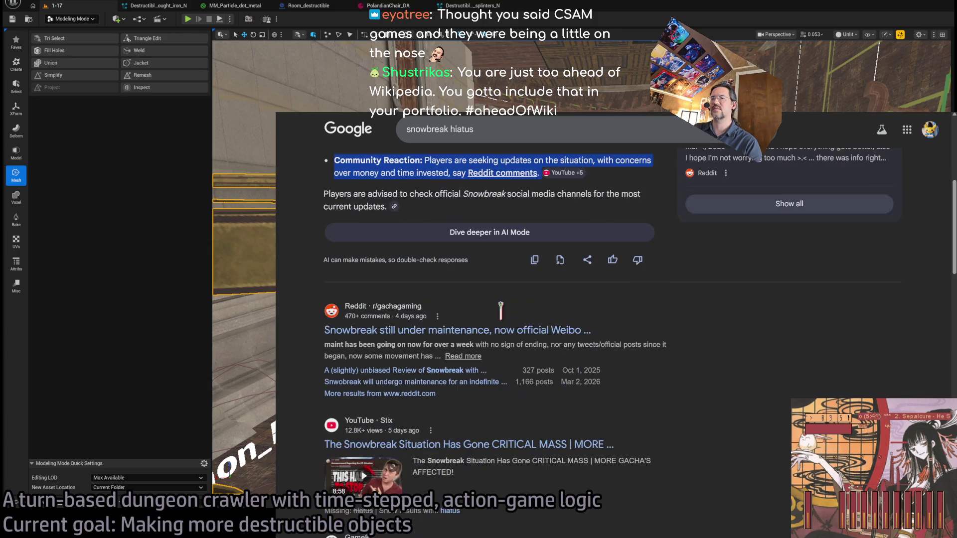
left_click(537, 354)
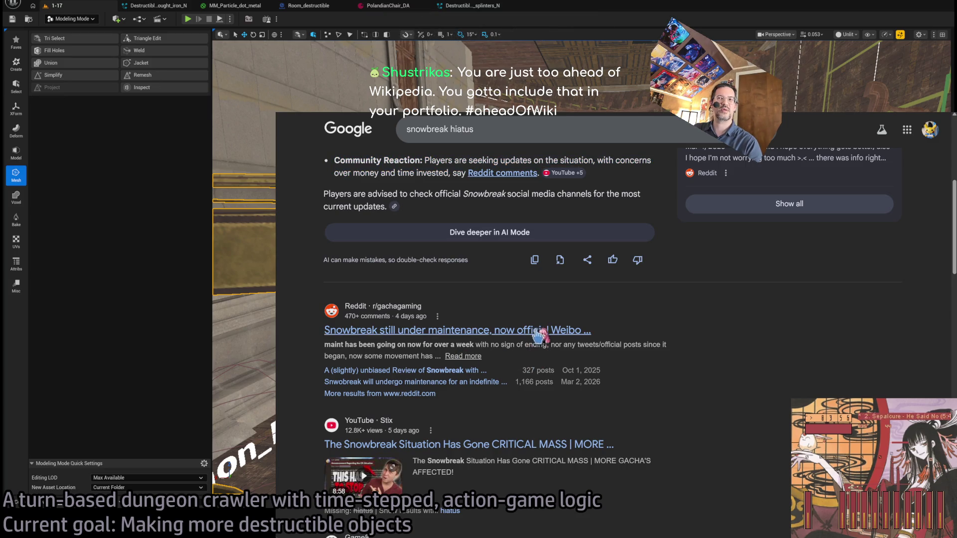
scroll(700, 344, "down", 2)
left_click(552, 260)
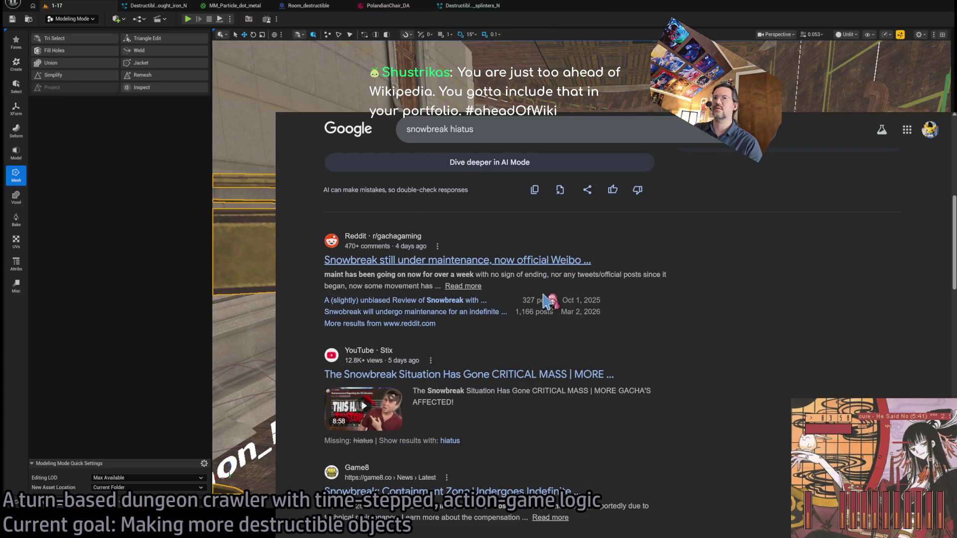
scroll(436, 333, "down", 4)
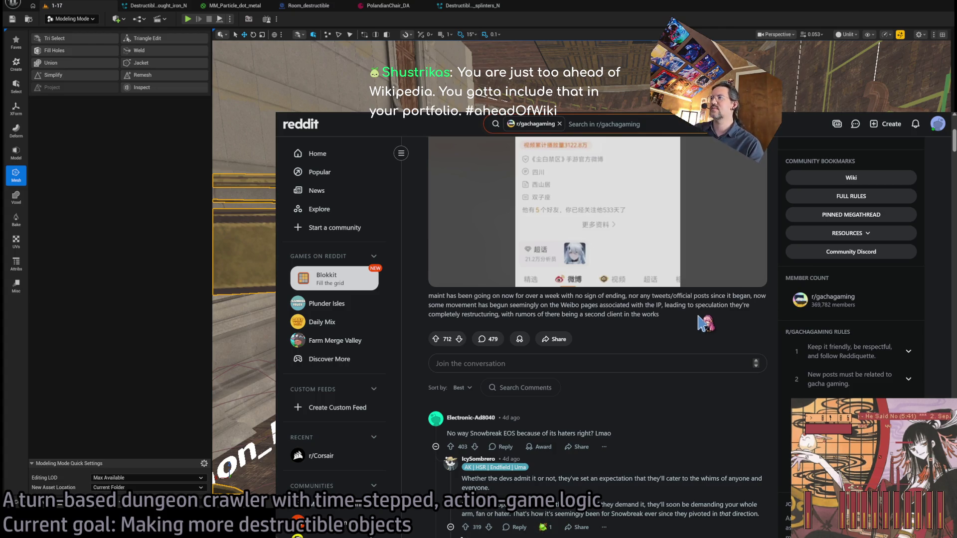
triple_click(699, 316)
left_click(588, 309)
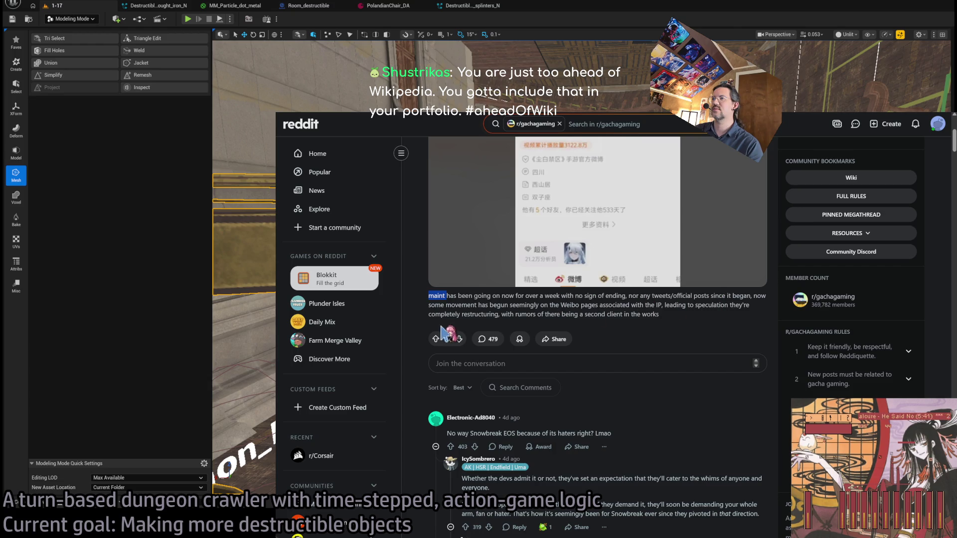
scroll(605, 329, "down", 4)
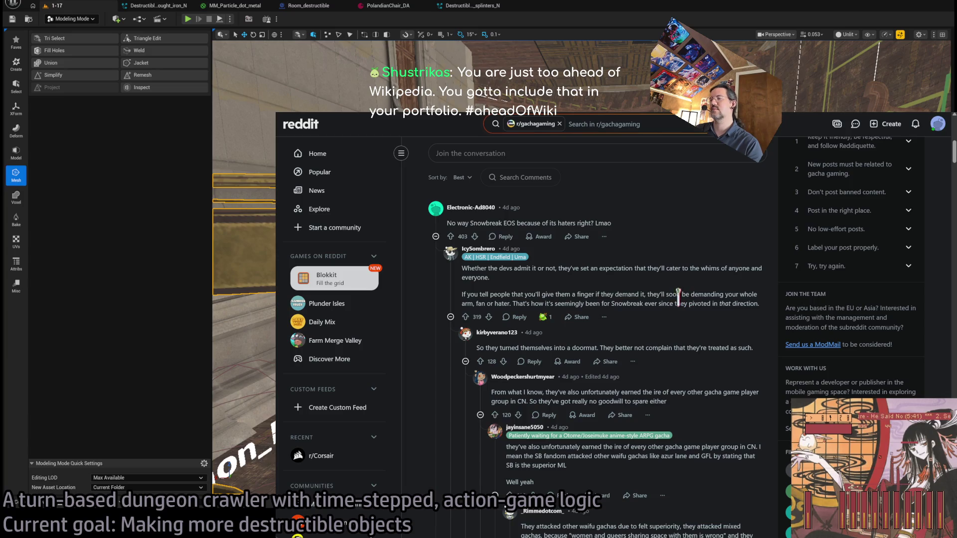
key("alt+Left")
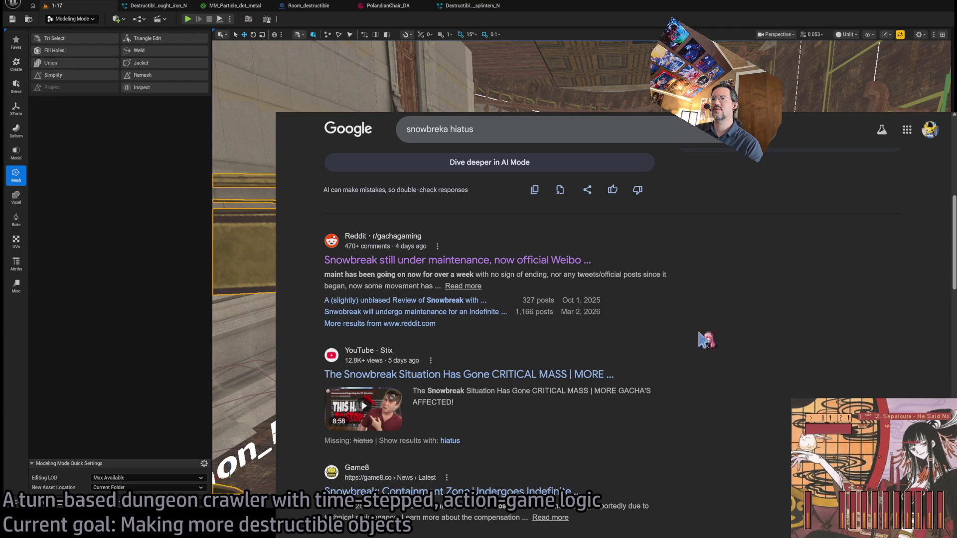
Open the Game8 article on Snowbreak's maintenance and highlight its intro sentence
scroll(738, 332, "down", 4)
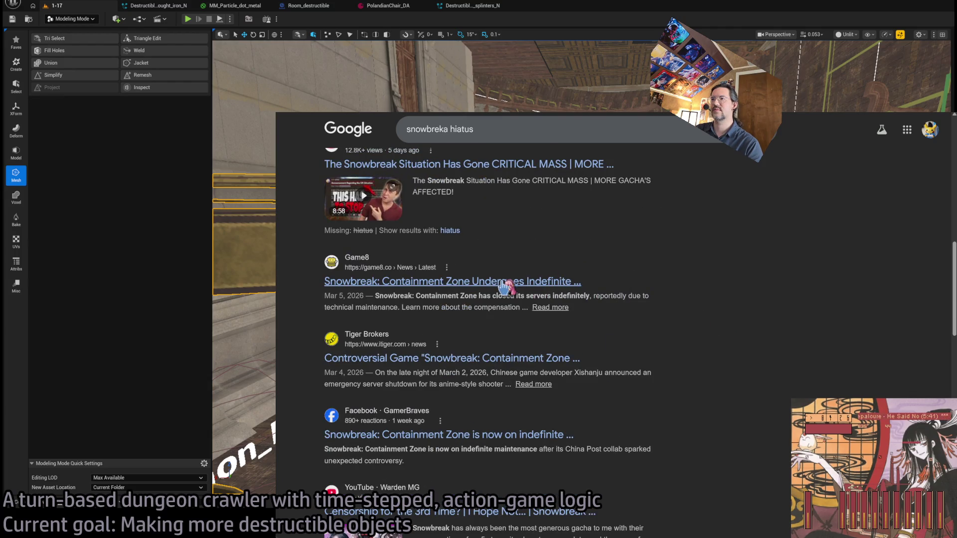
left_click(463, 283)
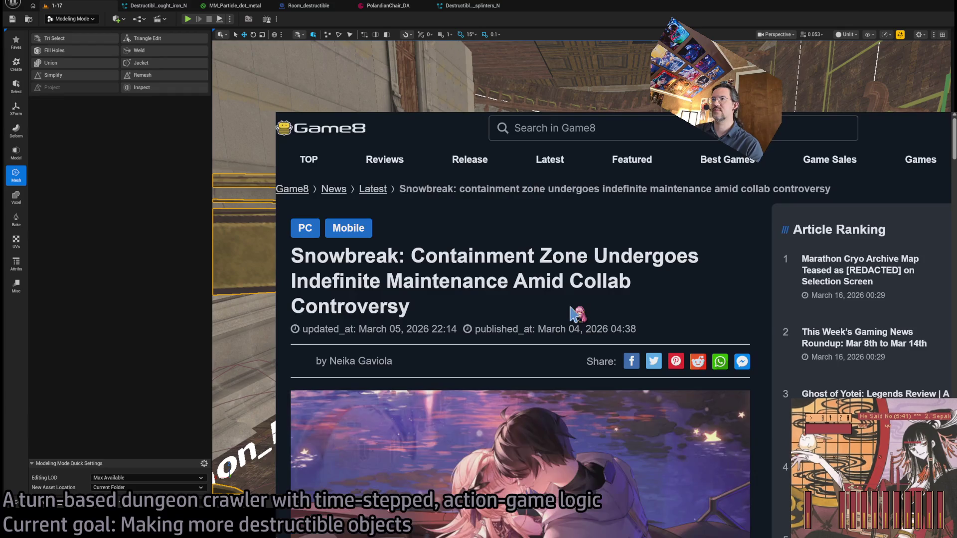
scroll(465, 313, "down", 6)
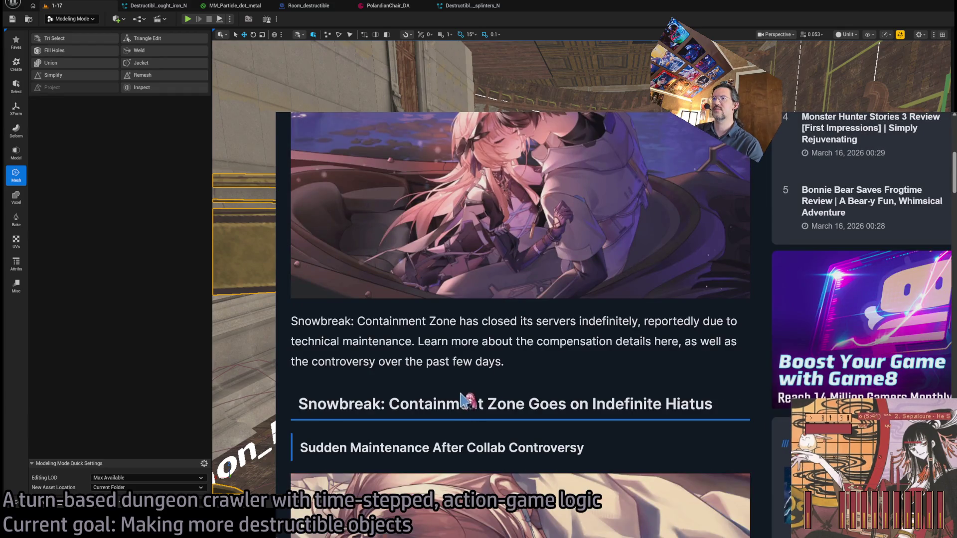
scroll(390, 361, "down", 1)
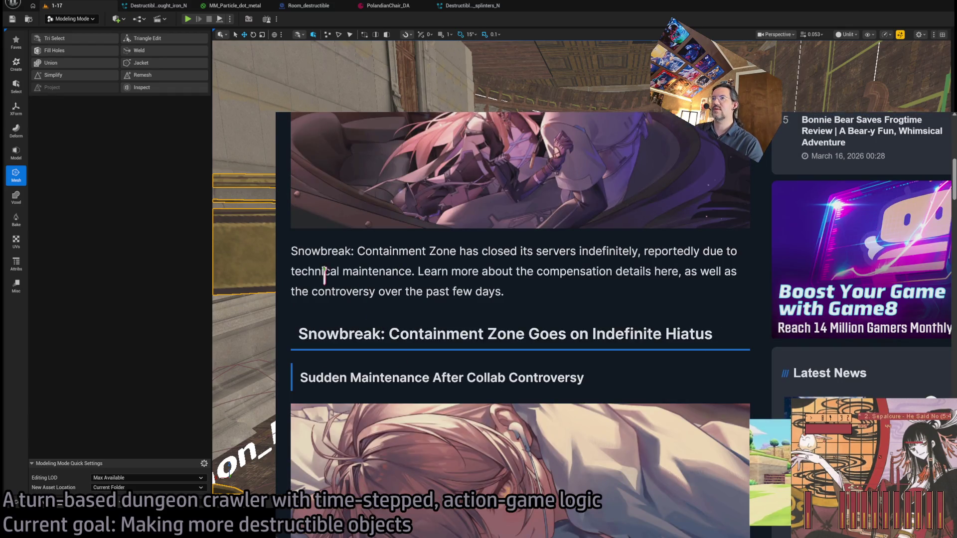
left_click_drag(434, 266, 573, 299)
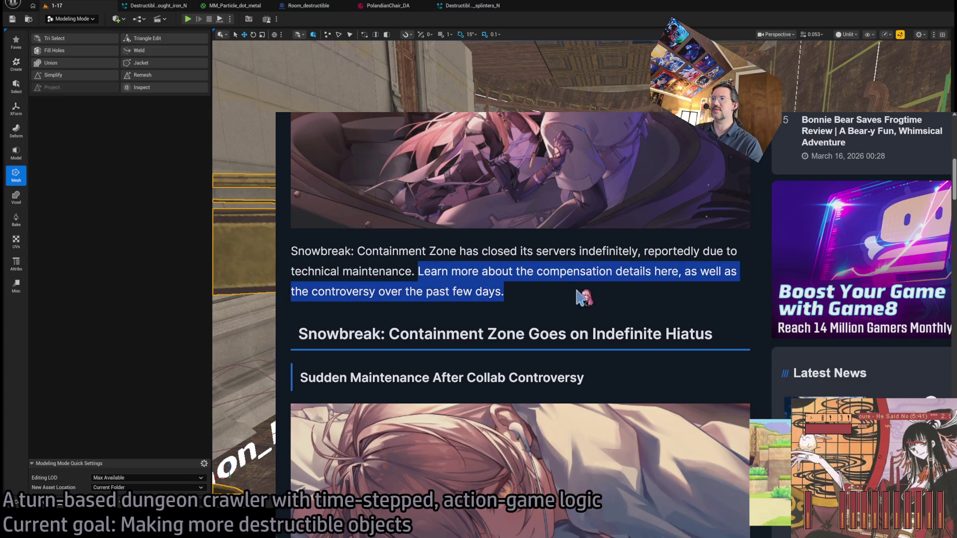
scroll(546, 304, "down", 5)
left_click(546, 299)
Read on, highlighting the China Post collaboration sentence and 'their different characters'
scroll(468, 434, "down", 2)
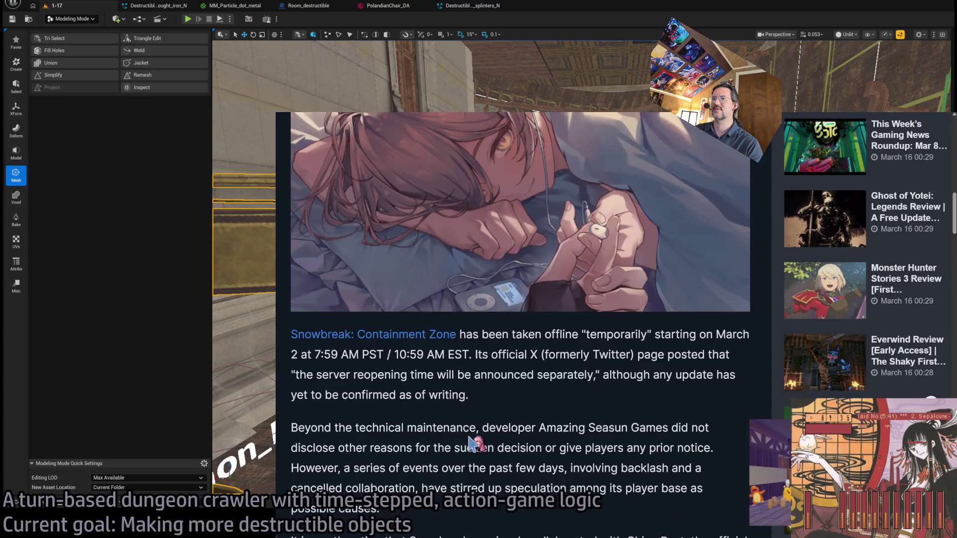
scroll(527, 380, "down", 1)
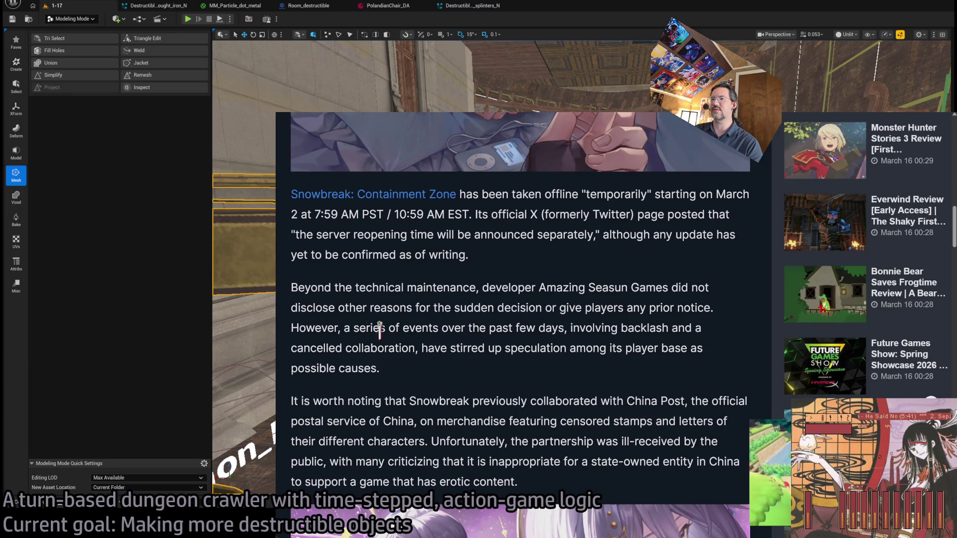
scroll(580, 308, "down", 8)
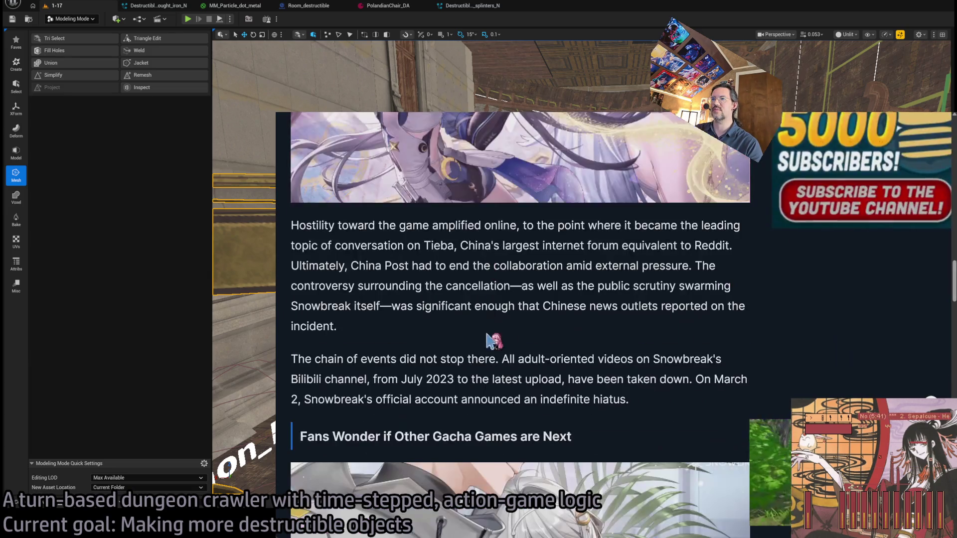
scroll(314, 229, "up", 5)
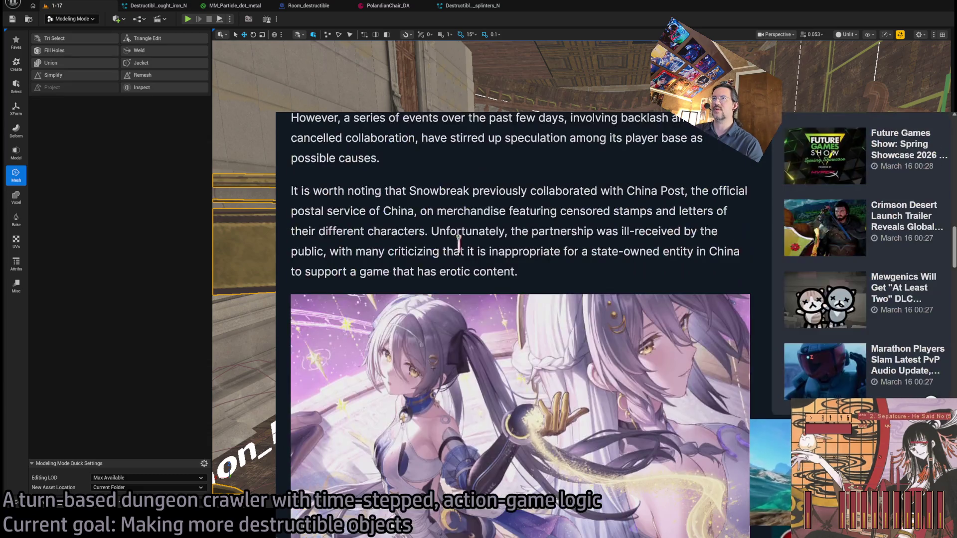
left_click_drag(302, 191, 579, 190)
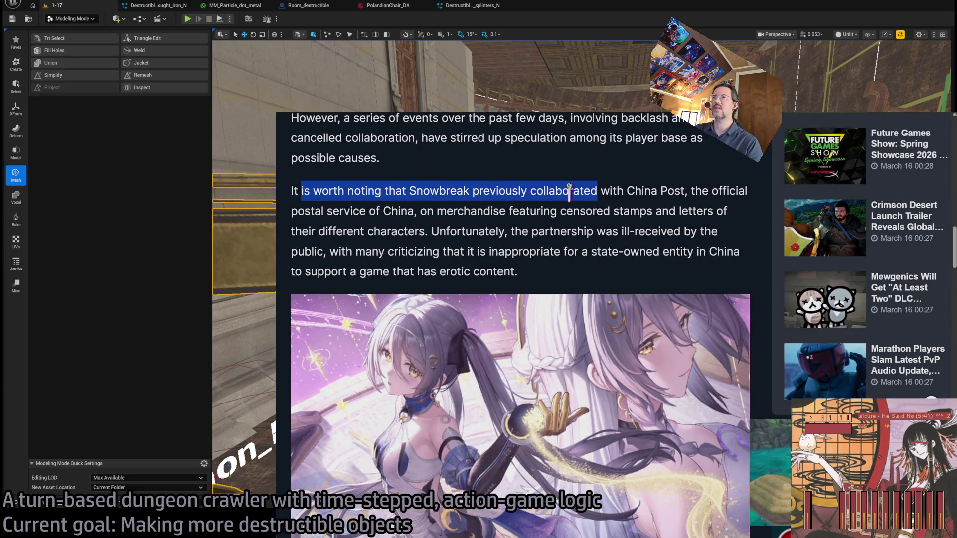
left_click(520, 218)
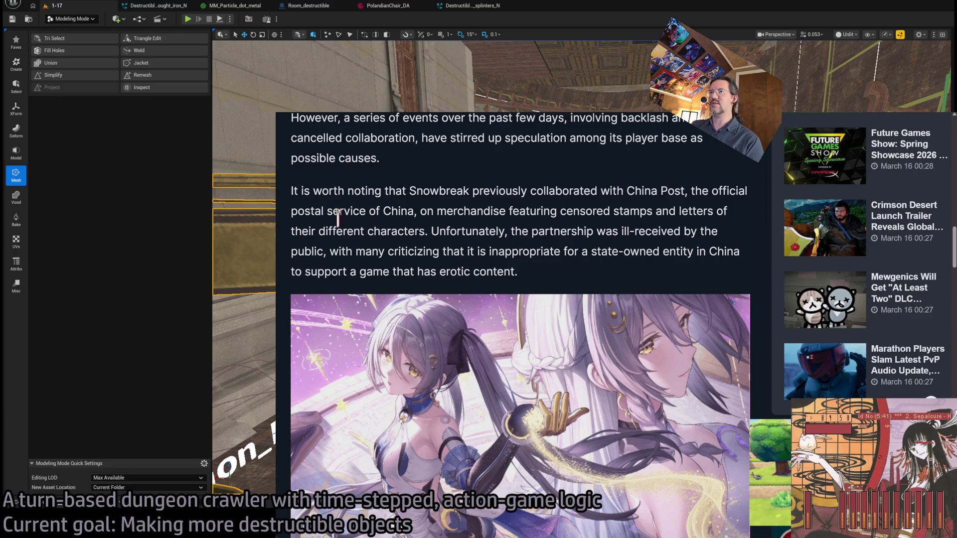
mouse_move(302, 228)
left_mouse_down()
mouse_move(714, 229)
mouse_move(561, 246)
mouse_move(333, 252)
mouse_move(560, 253)
mouse_move(554, 271)
mouse_move(521, 252)
mouse_move(531, 272)
mouse_move(520, 269)
mouse_move(511, 231)
left_mouse_up()
Highlight the online hostility paragraph and Bilibili removal line, reading to the article's end
scroll(563, 255, "down", 7)
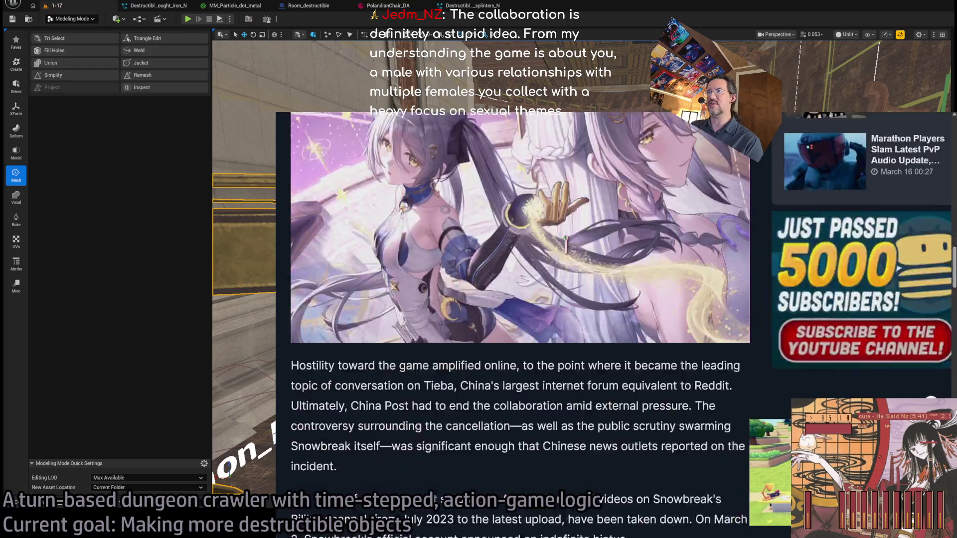
mouse_move(338, 219)
left_mouse_down()
mouse_move(378, 348)
mouse_move(393, 333)
mouse_move(334, 243)
mouse_move(338, 224)
left_mouse_up()
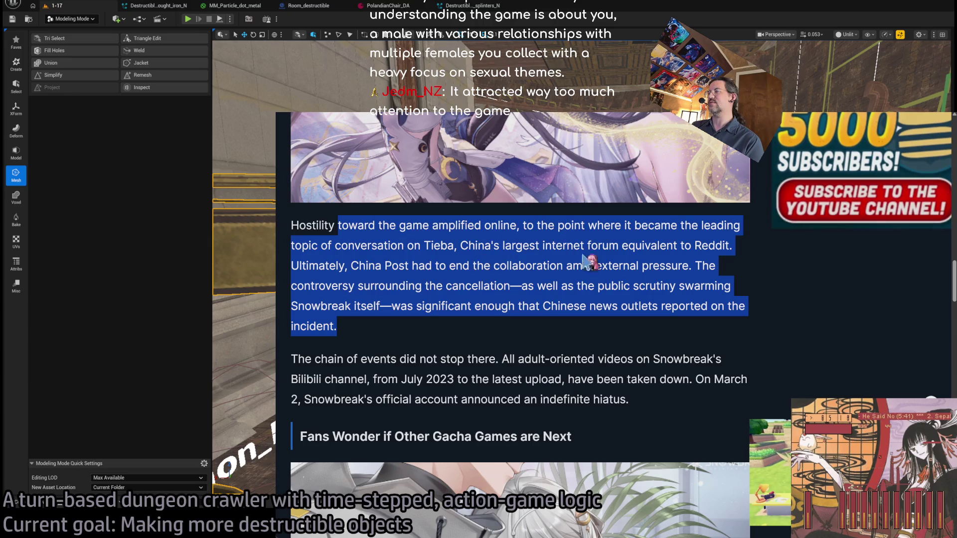
double_click(313, 265)
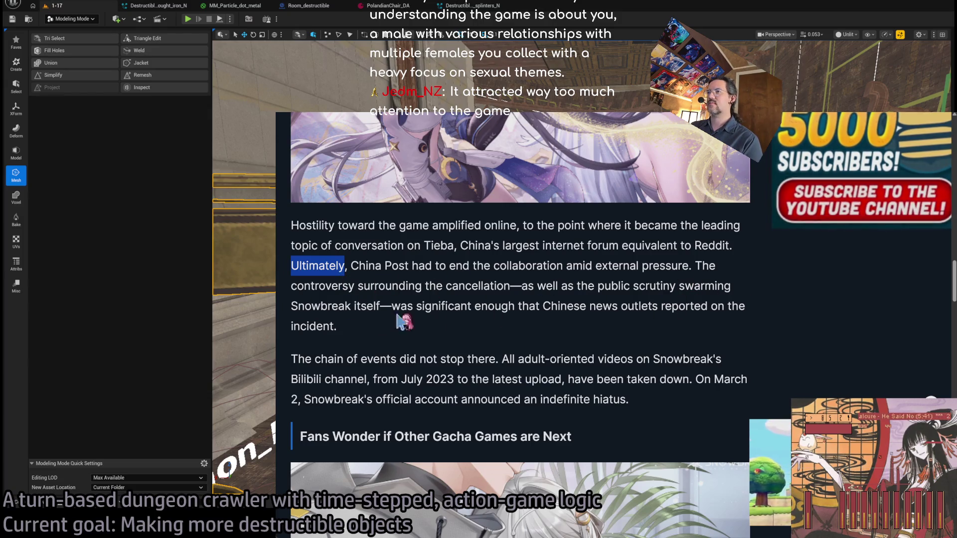
left_click(606, 265)
scroll(606, 279, "down", 1)
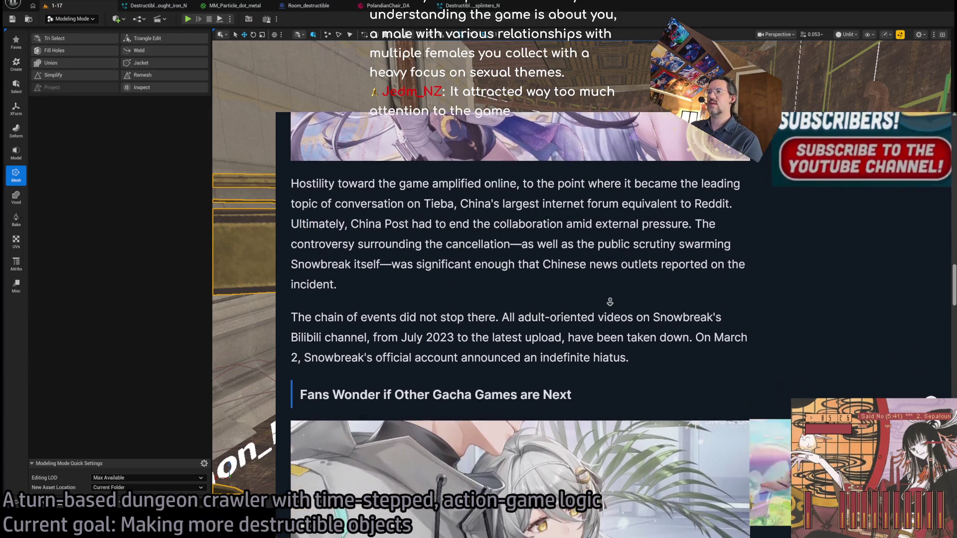
mouse_move(501, 301)
left_mouse_down()
mouse_move(691, 302)
mouse_move(339, 304)
mouse_move(368, 321)
mouse_move(561, 320)
left_mouse_up()
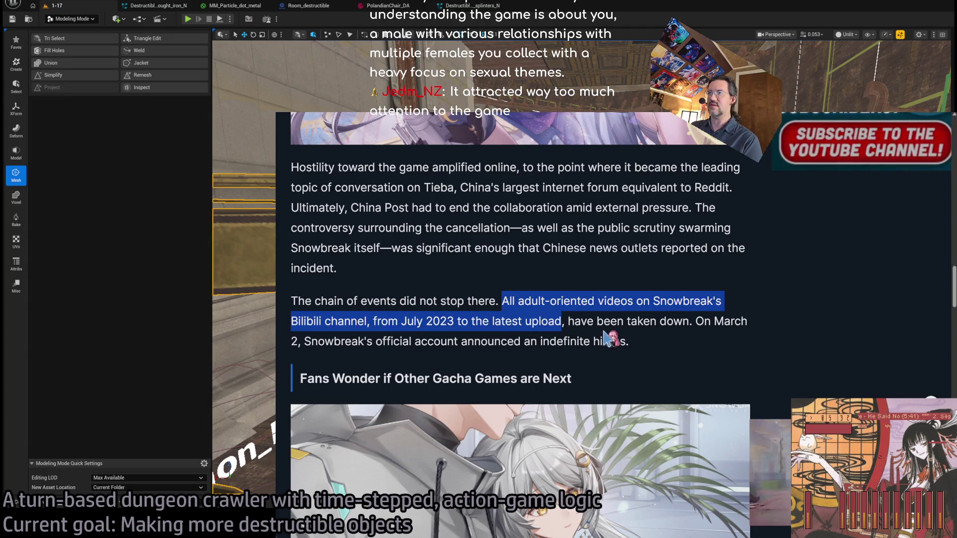
left_click(509, 277)
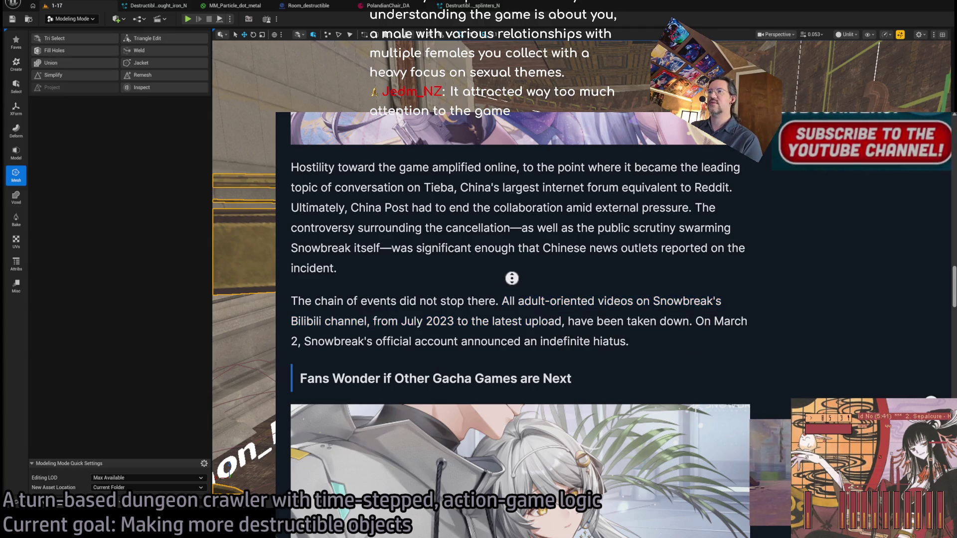
scroll(563, 313, "down", 3)
scroll(563, 324, "down", 3)
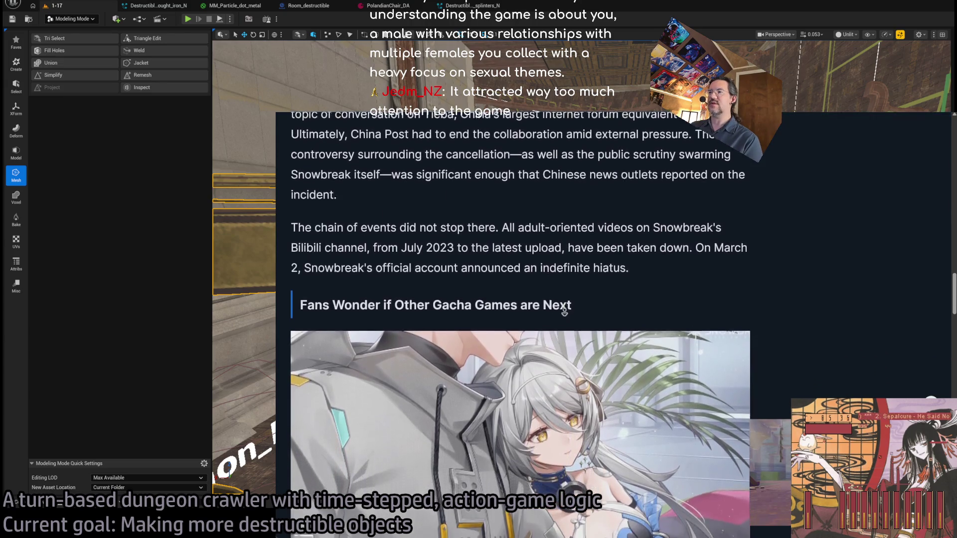
scroll(565, 342, "down", 8)
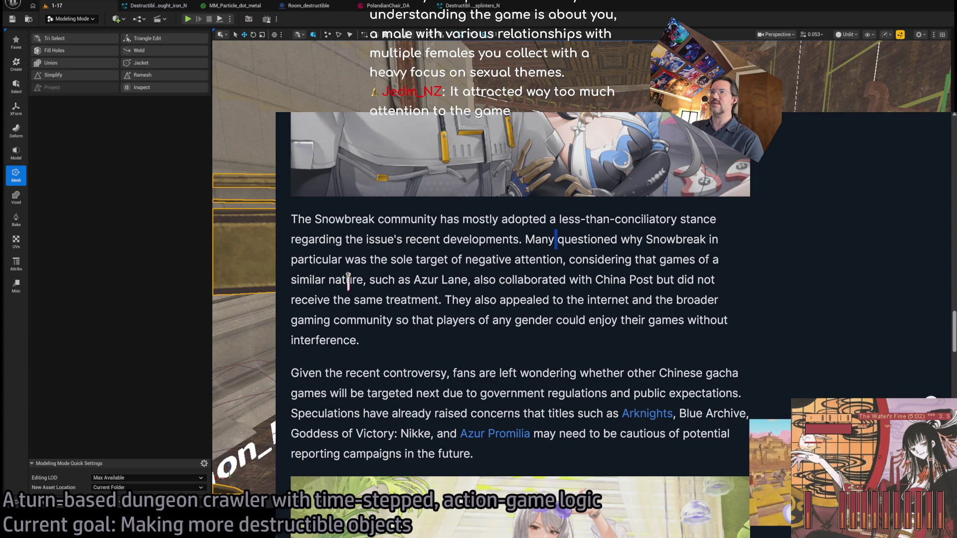
Highlight the name Azur Lane and the sentence about appealing to gamers in the Game8 article
mouse_move(415, 280)
left_mouse_down()
mouse_move(700, 276)
mouse_move(410, 299)
mouse_move(451, 300)
mouse_move(435, 299)
mouse_move(495, 280)
mouse_move(436, 294)
mouse_move(476, 342)
left_mouse_up()
left_click(476, 295)
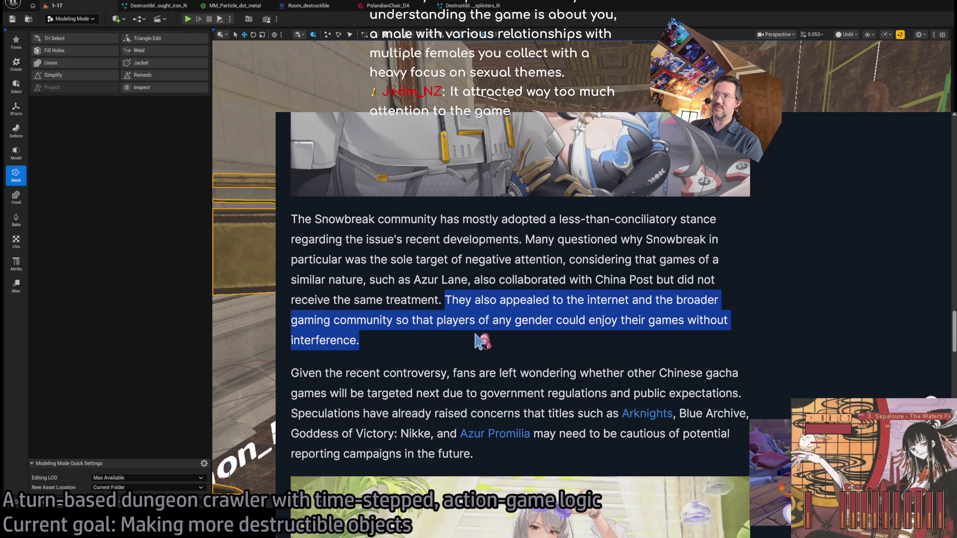
left_click(456, 298)
left_click_drag(455, 298, 478, 341)
mouse_move(462, 294)
left_mouse_down()
mouse_move(428, 319)
mouse_move(476, 316)
mouse_move(468, 345)
left_mouse_up()
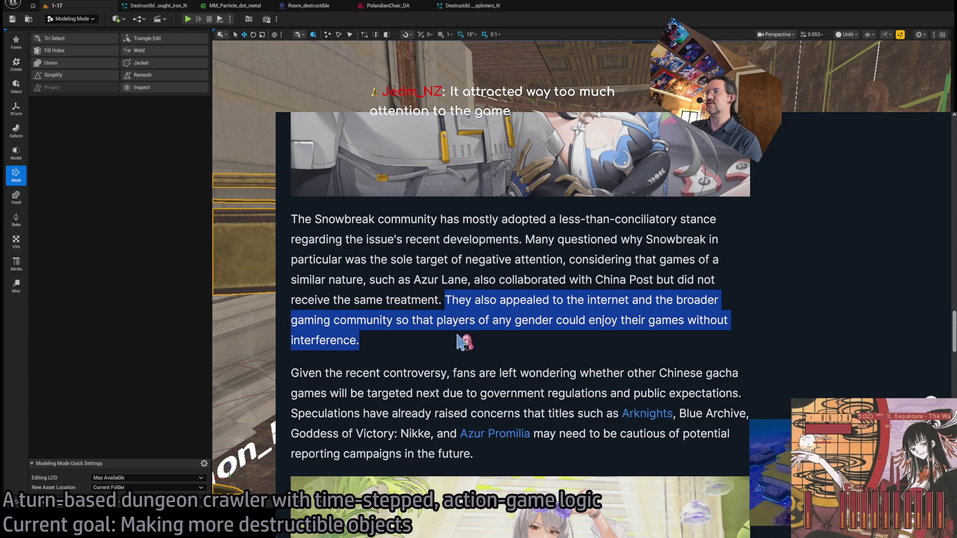
left_click(371, 260)
Highlight the passages on fans' worries, the government and concerns about other gacha titles
scroll(394, 279, "down", 2)
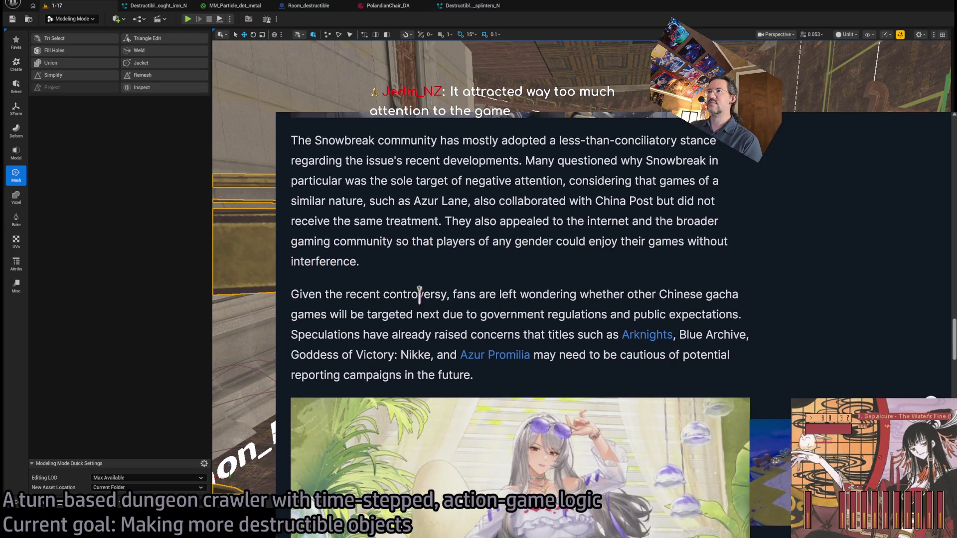
mouse_move(449, 294)
left_mouse_down()
mouse_move(491, 374)
mouse_move(540, 369)
left_mouse_up()
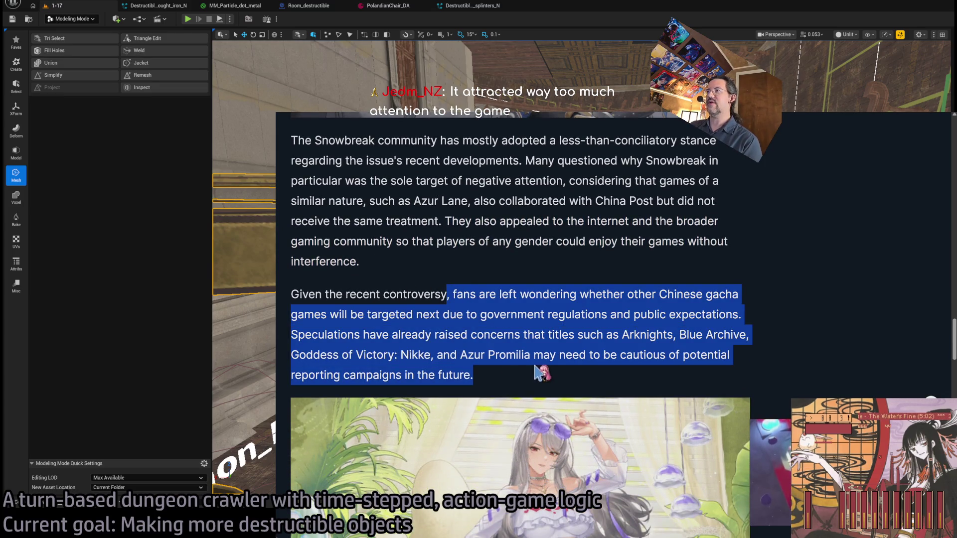
left_click(501, 309)
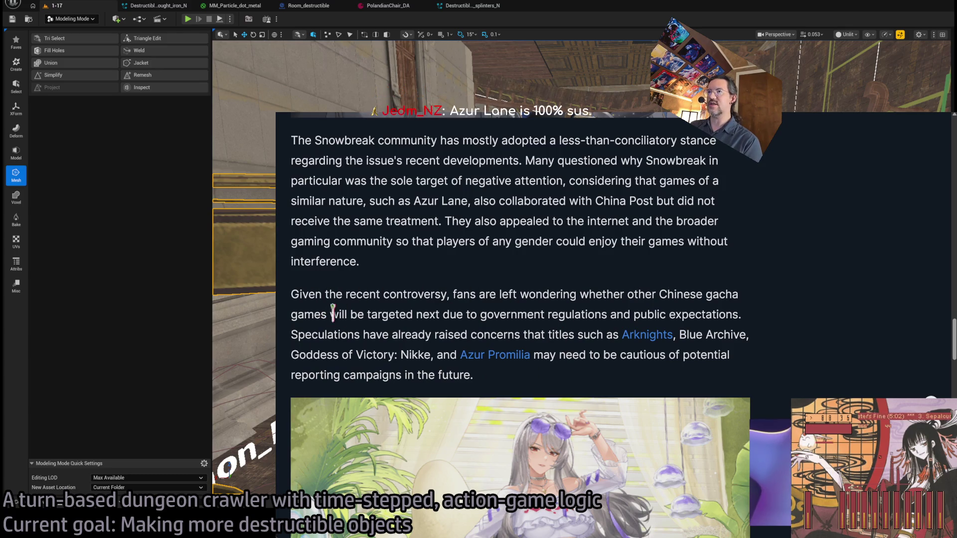
double_click(504, 315)
left_click_drag(504, 315, 513, 377)
left_click(389, 331)
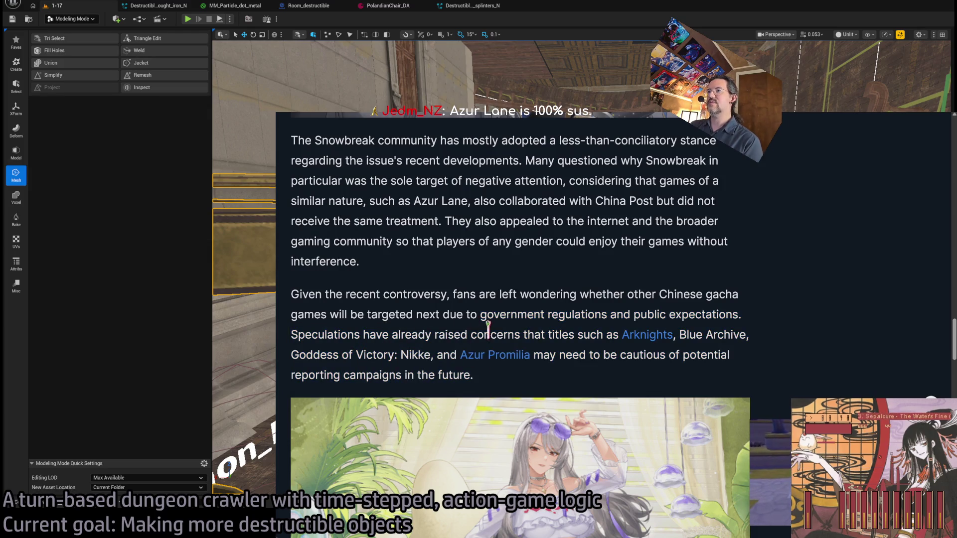
left_click_drag(474, 332, 513, 384)
left_click(518, 383)
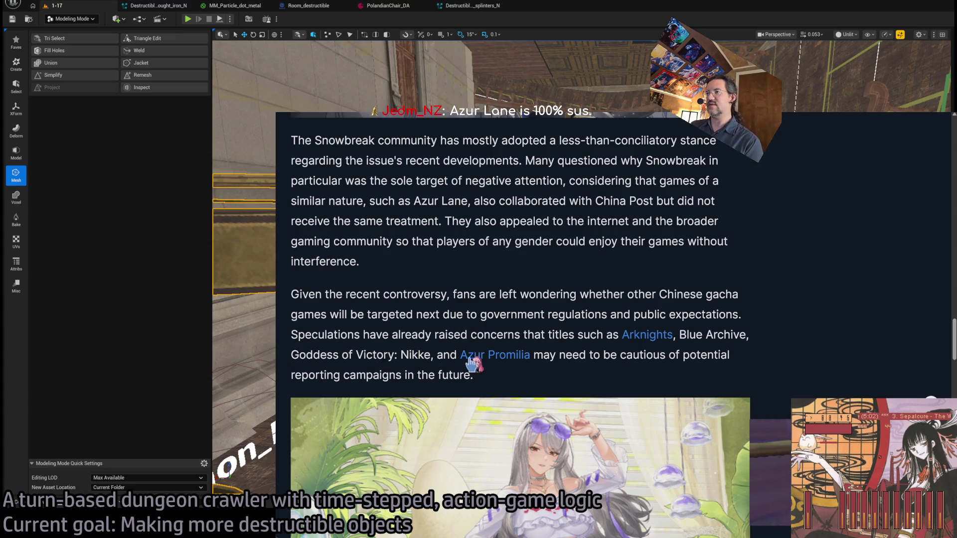
Stop the article's autoscroll, scroll back up and run a web search for azur lane
middle_click(563, 277)
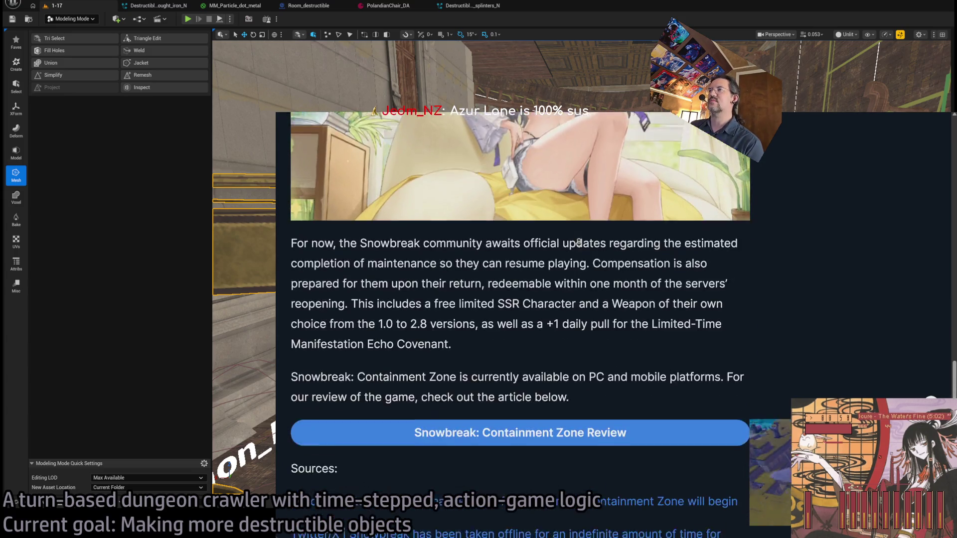
middle_click(593, 327)
scroll(588, 334, "up", 10)
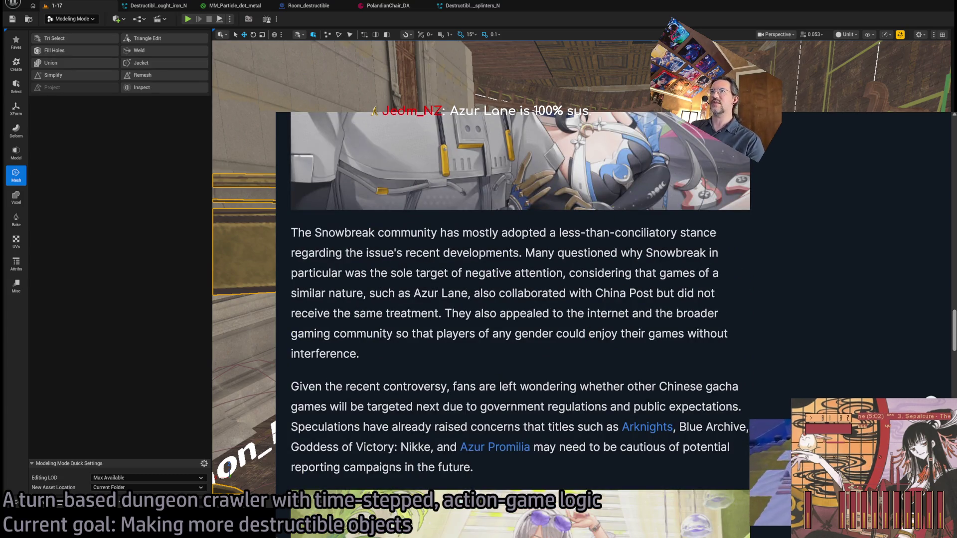
key("Return")
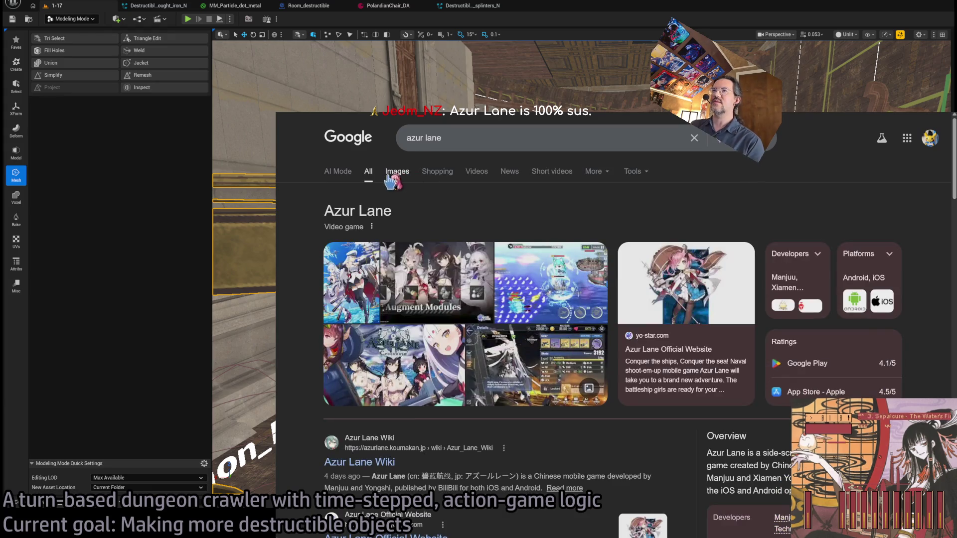
Preview the Azur Lane (2017) image, then the Azur Lane: Crosswave Review video image
scroll(658, 307, "down", 3)
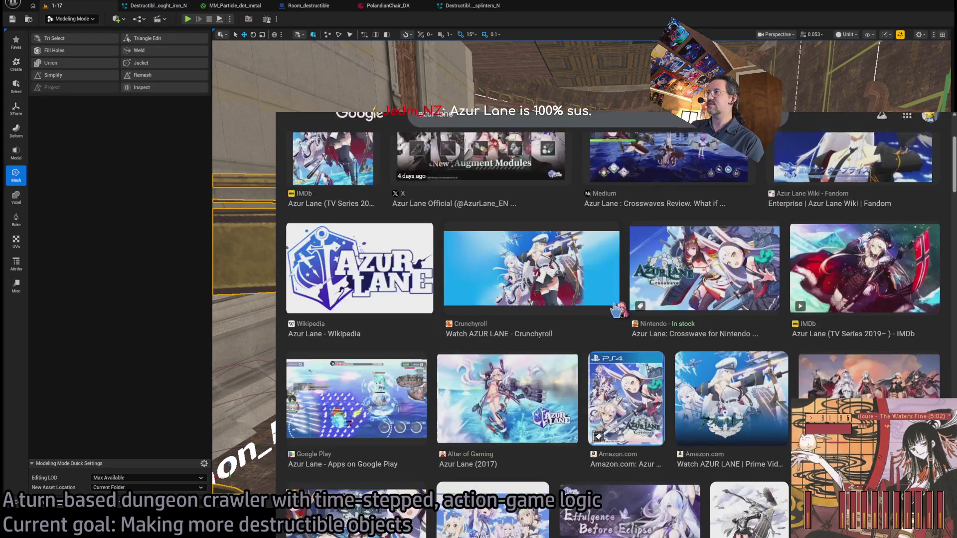
scroll(657, 305, "down", 3)
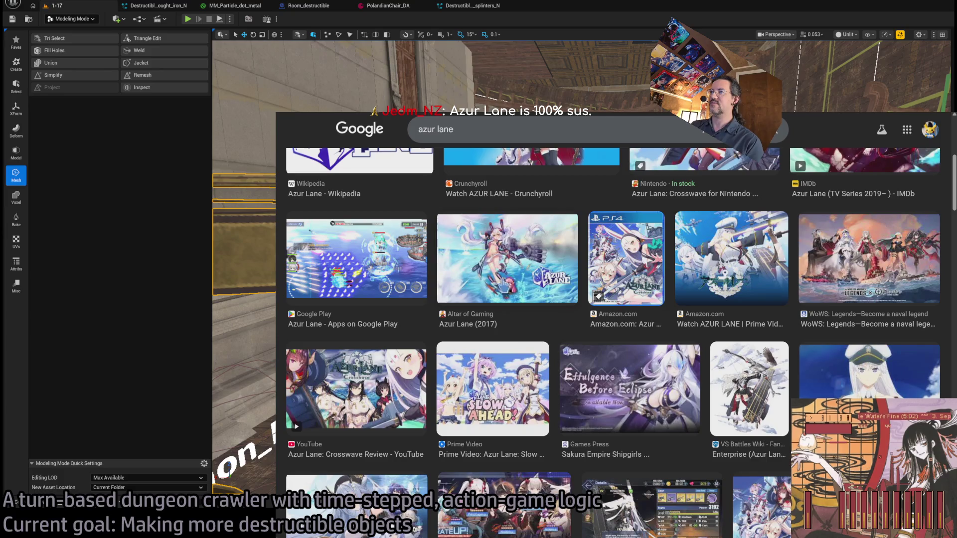
left_click(526, 272)
scroll(528, 274, "down", 3)
scroll(571, 315, "down", 2)
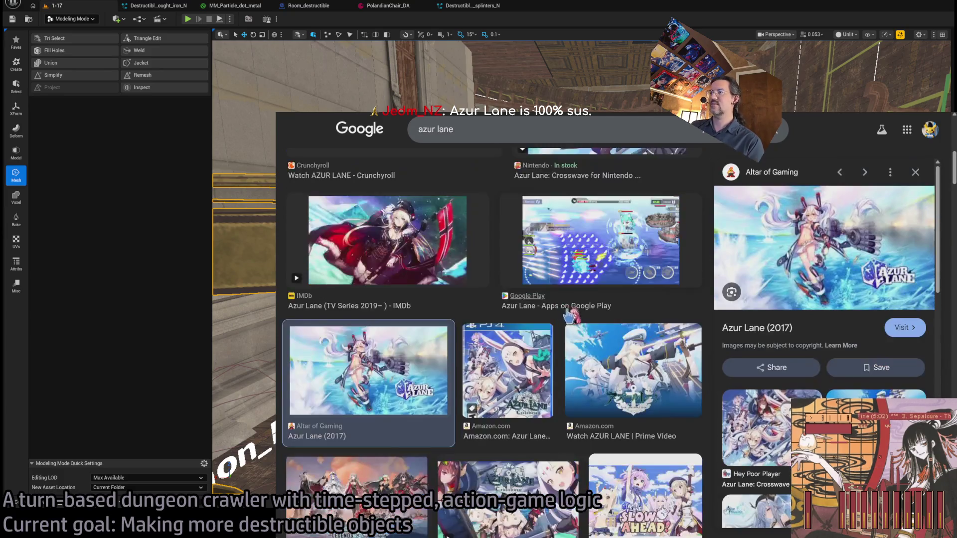
scroll(573, 316, "down", 3)
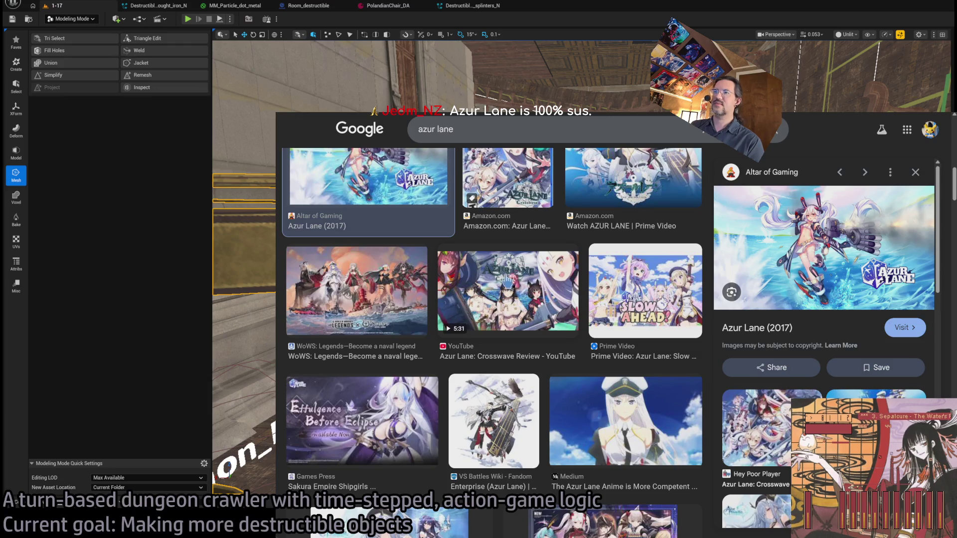
left_click(520, 269)
scroll(504, 259, "down", 4)
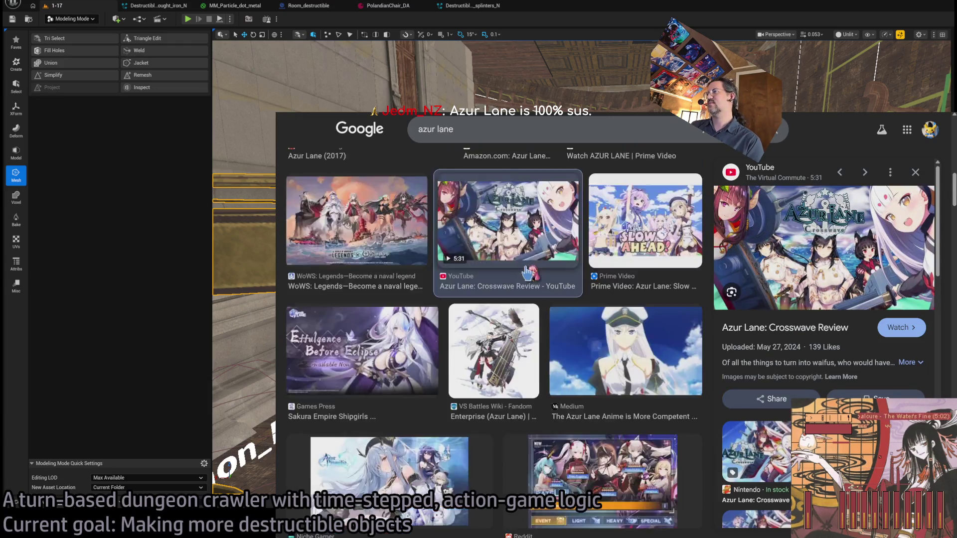
scroll(548, 334, "down", 3)
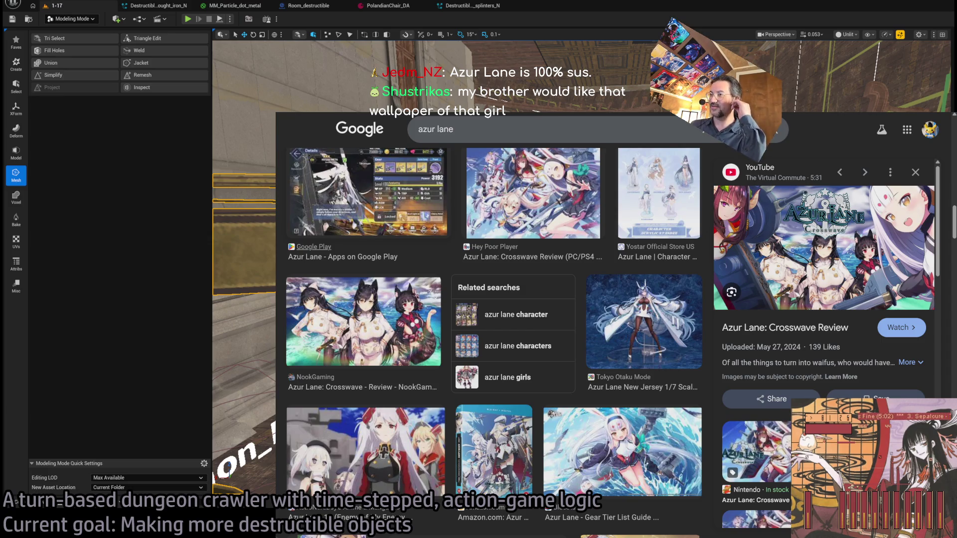
scroll(314, 247, "up", 5)
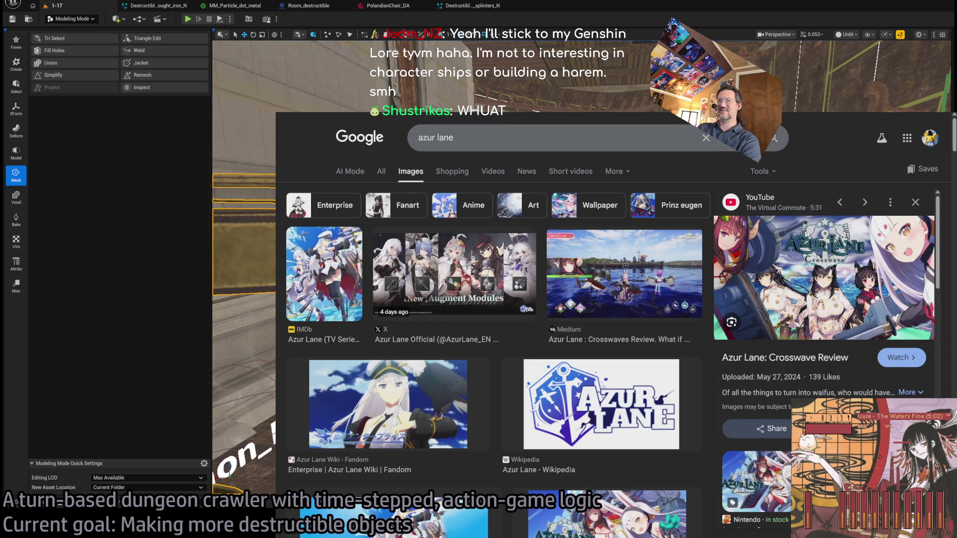
Select the 'azur lane' query in the Google search box so it can be replaced
left_click(487, 134)
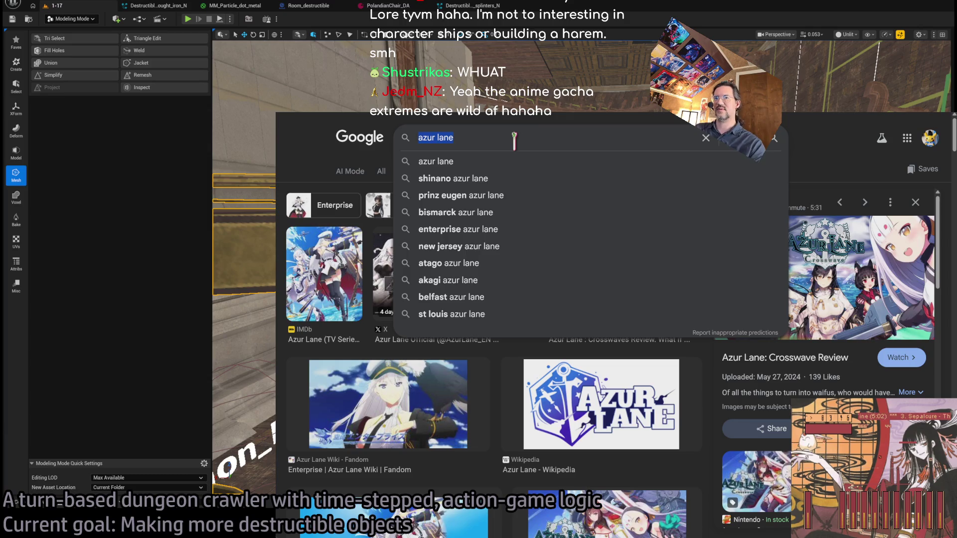
Search the web for 'gacha revenue' from Chrome's address bar
left_click(508, 107)
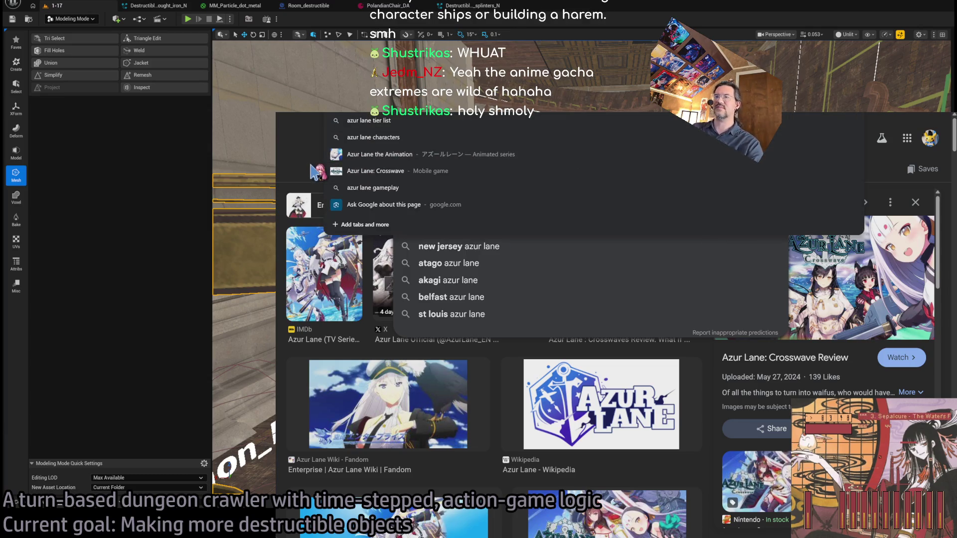
type("google")
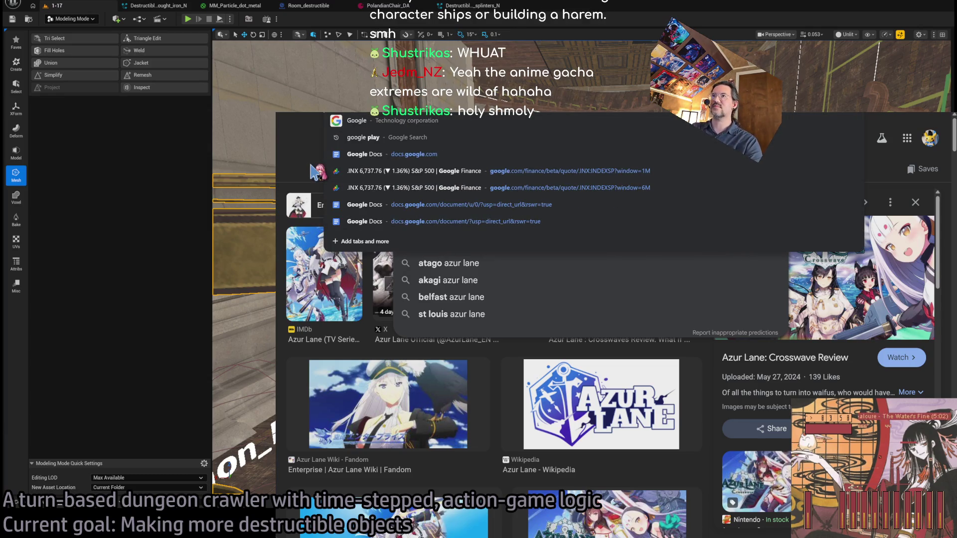
key("Escape")
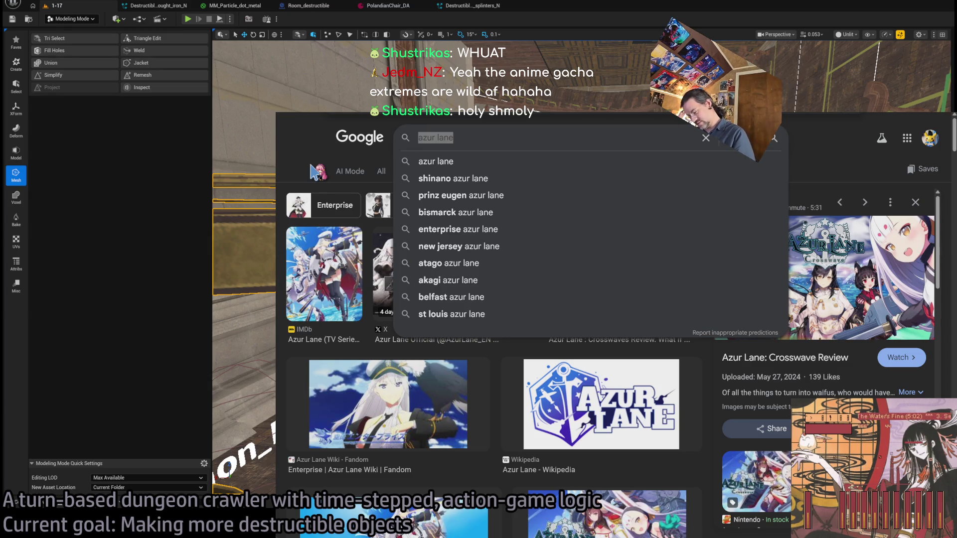
key("ctrl+l")
type("gacha")
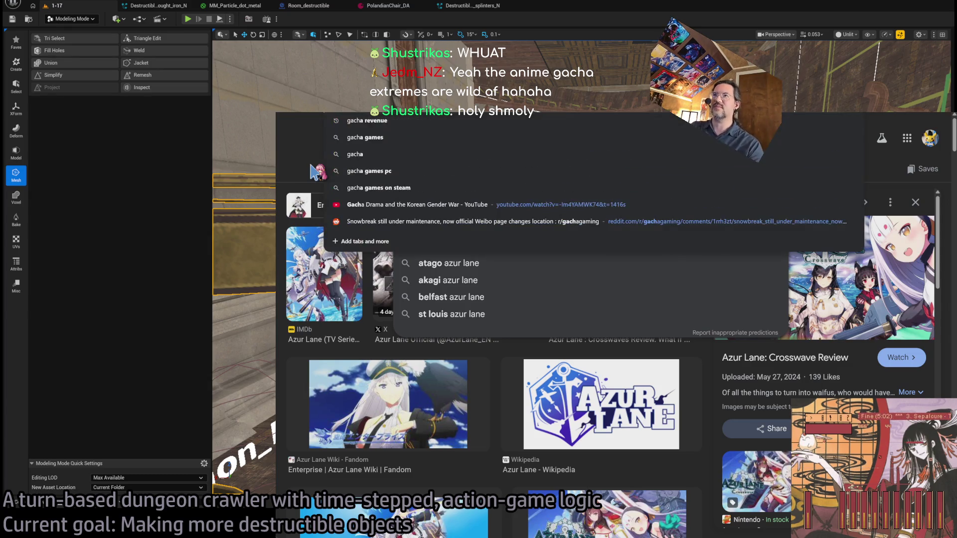
key("BackSpace")
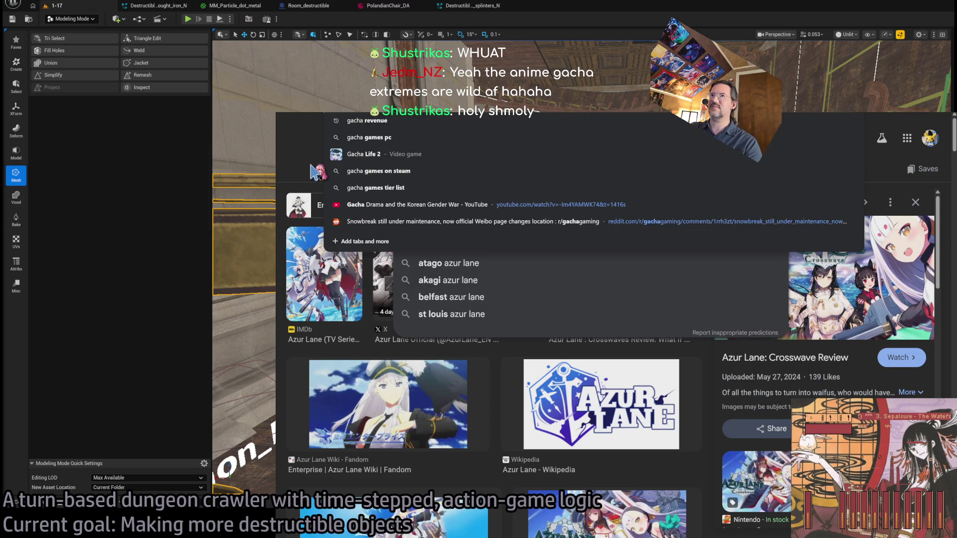
type("revenue")
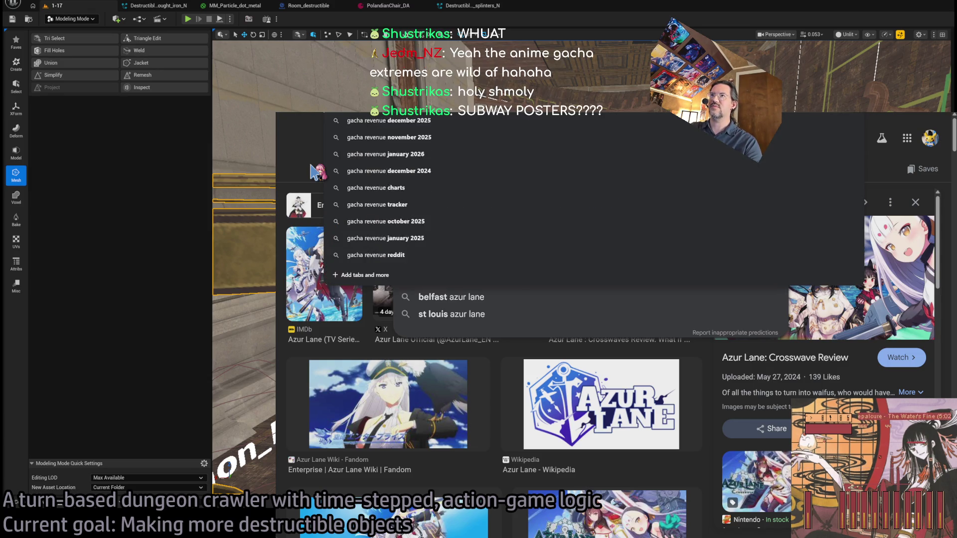
key("Return")
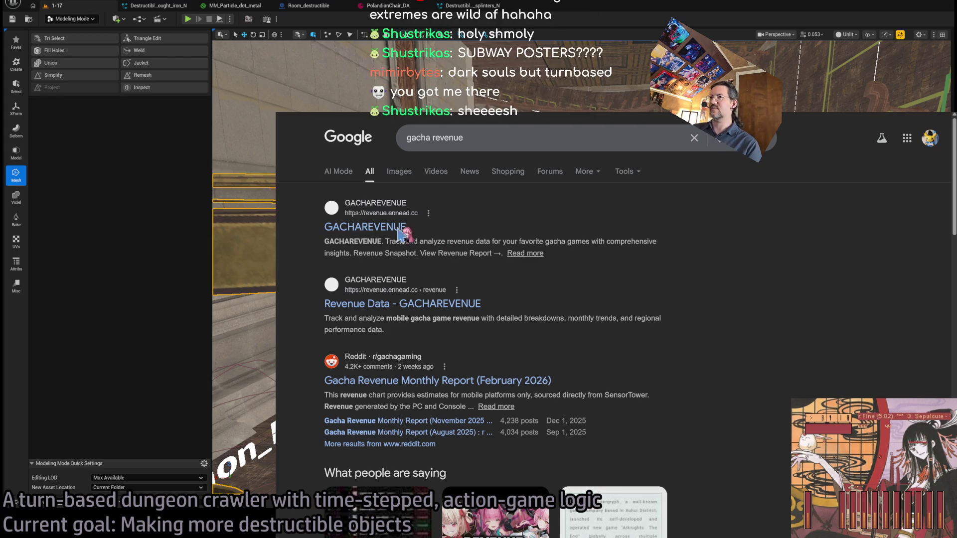
Open the GACHAREVENUE result and look through its Revenue Snapshot and New Games sections
left_click(392, 229)
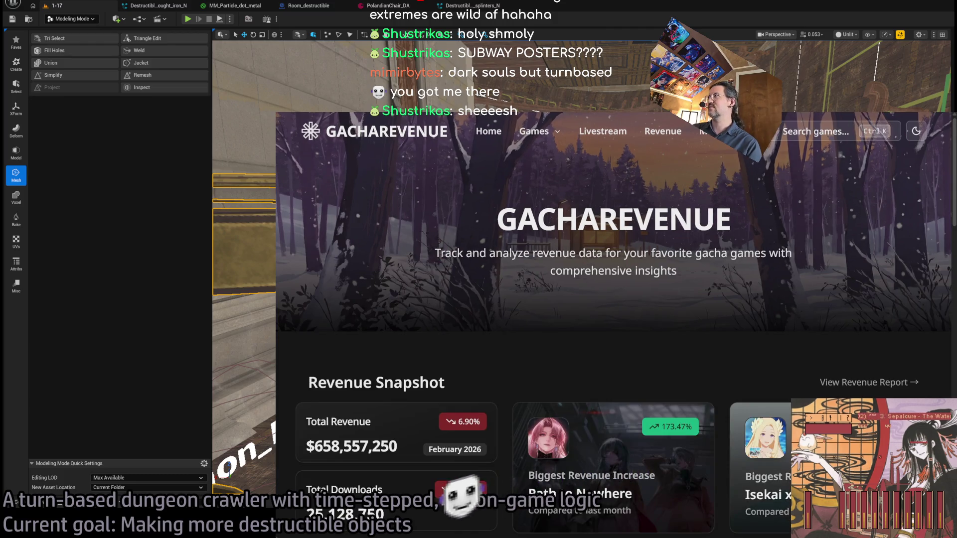
scroll(588, 222, "down", 3)
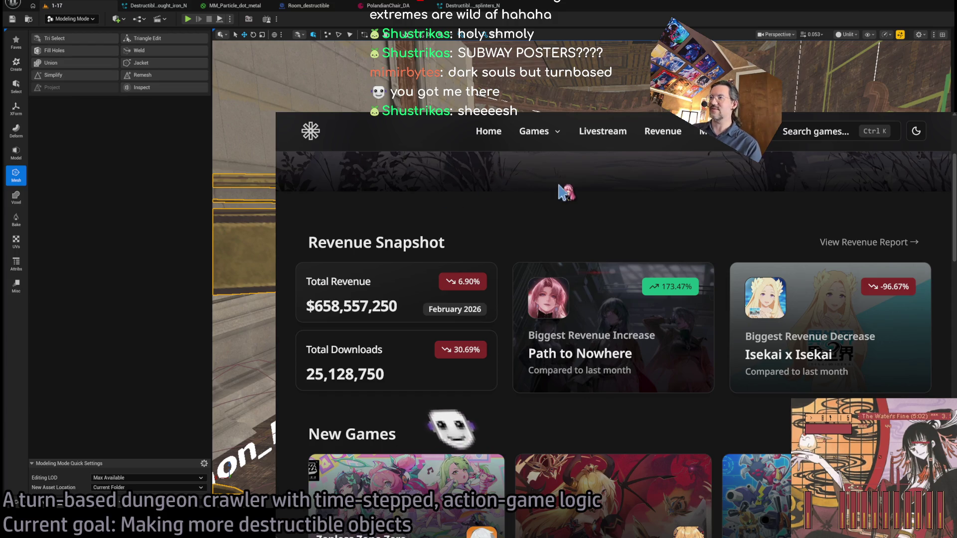
scroll(566, 194, "down", 3)
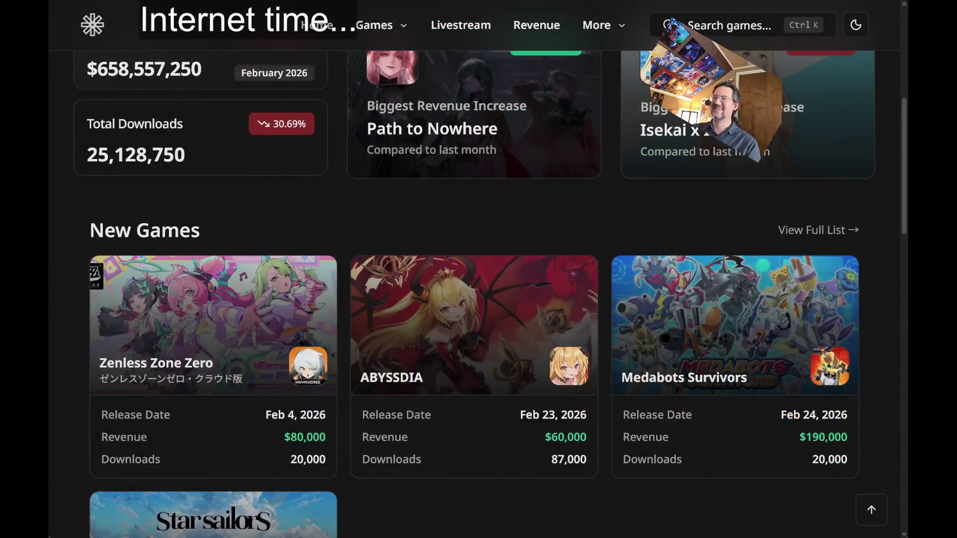
scroll(386, 228, "down", 5)
scroll(506, 329, "up", 12)
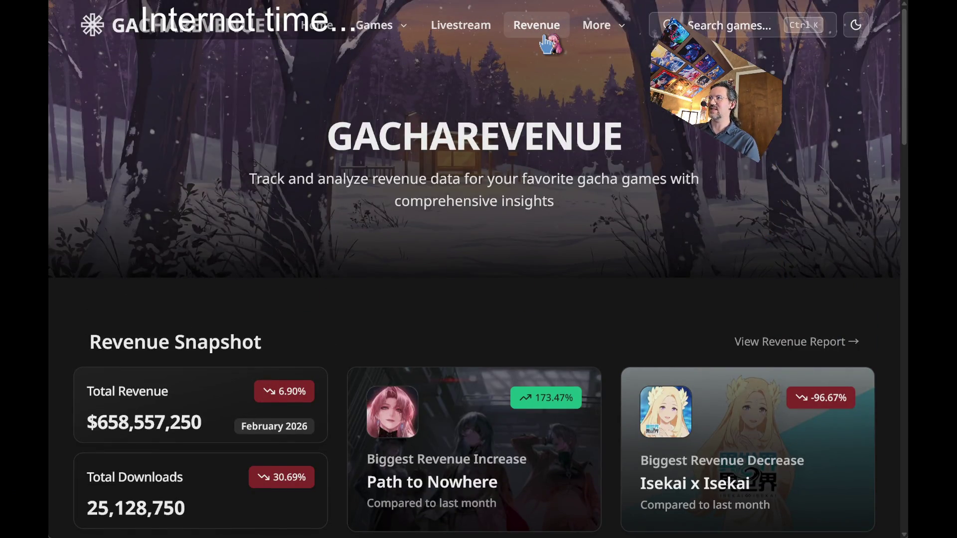
scroll(306, 271, "down", 10)
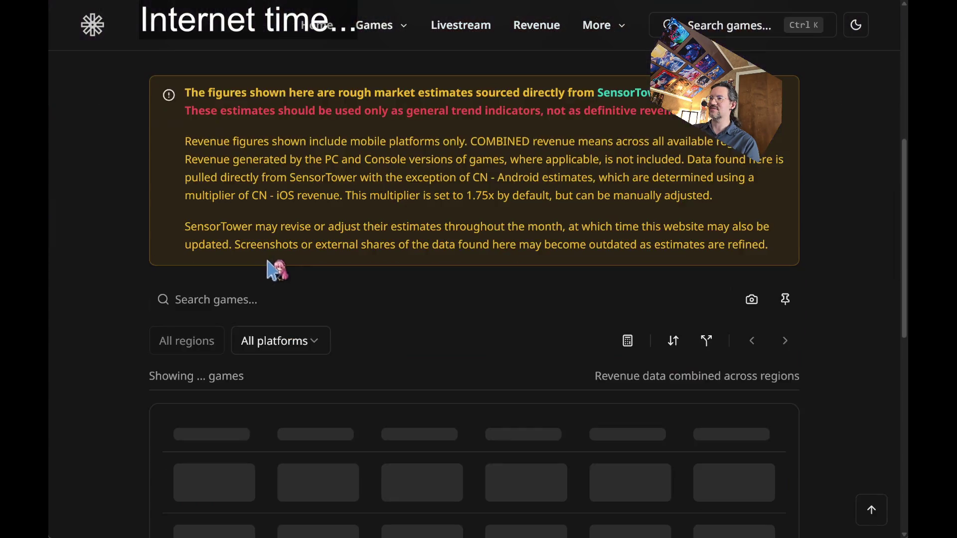
scroll(844, 202, "down", 1)
scroll(844, 203, "down", 2)
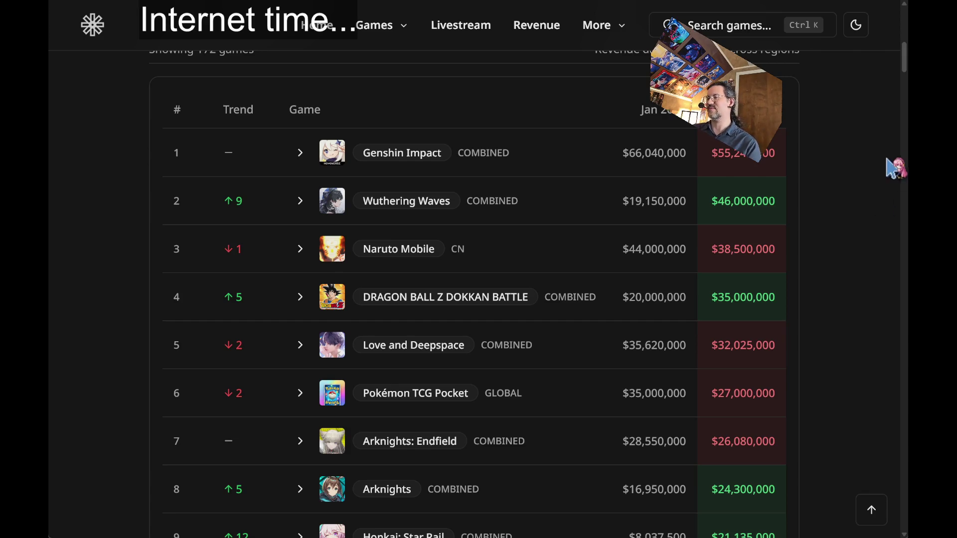
scroll(892, 179, "down", 2)
scroll(865, 196, "up", 5)
scroll(864, 195, "down", 3)
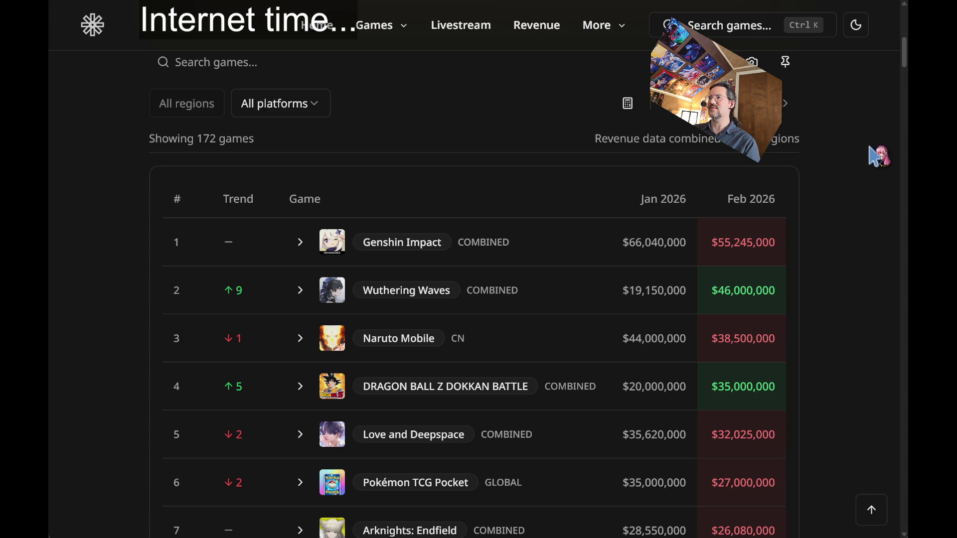
scroll(859, 202, "down", 2)
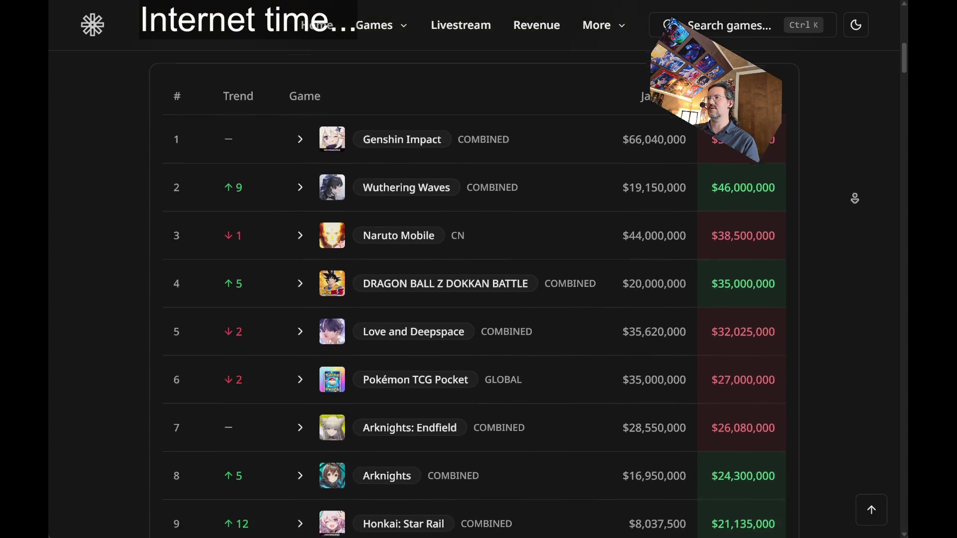
scroll(839, 182, "down", 1)
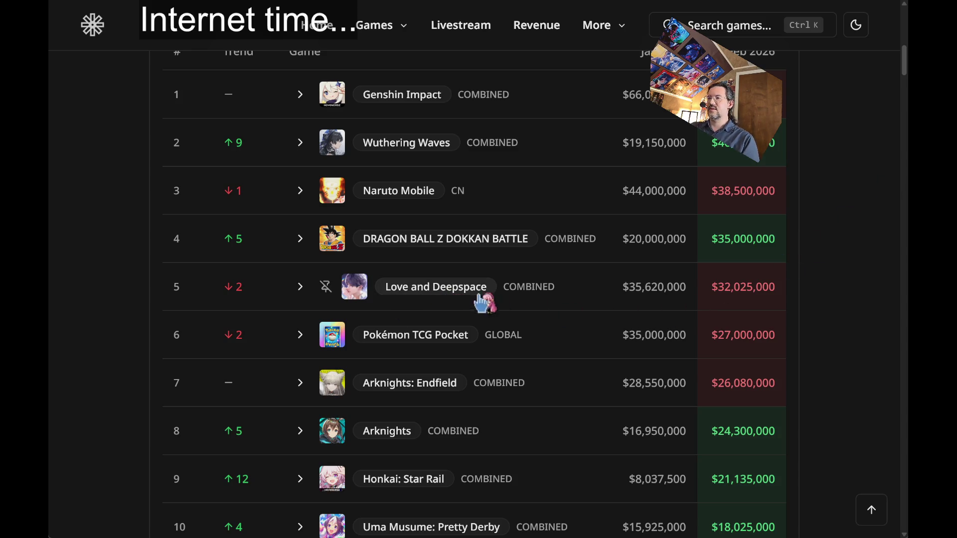
scroll(820, 123, "up", 1)
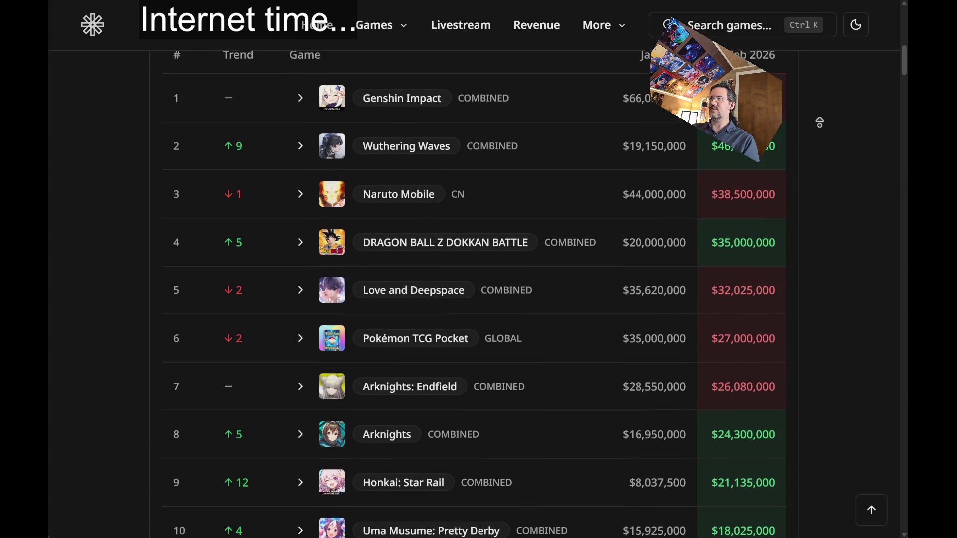
scroll(820, 123, "up", 1)
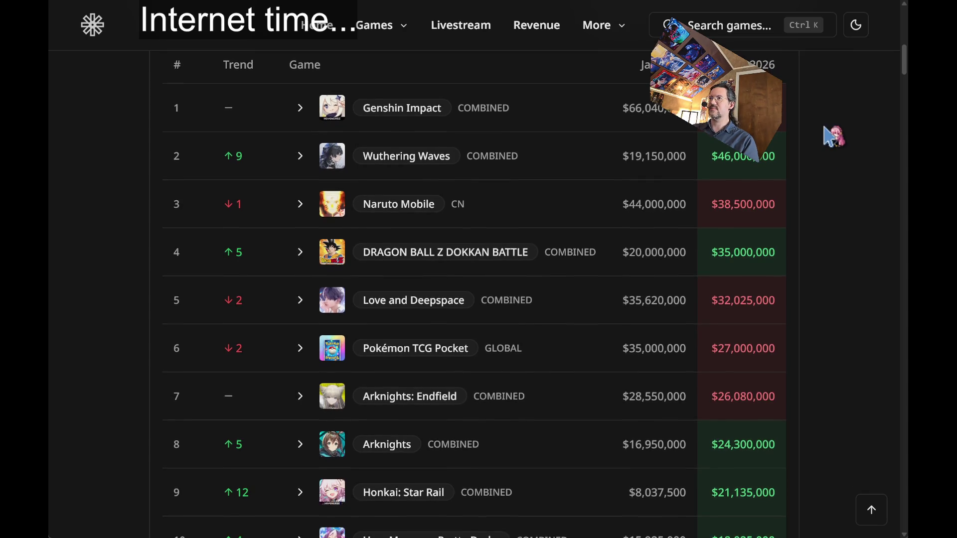
scroll(826, 149, "down", 1)
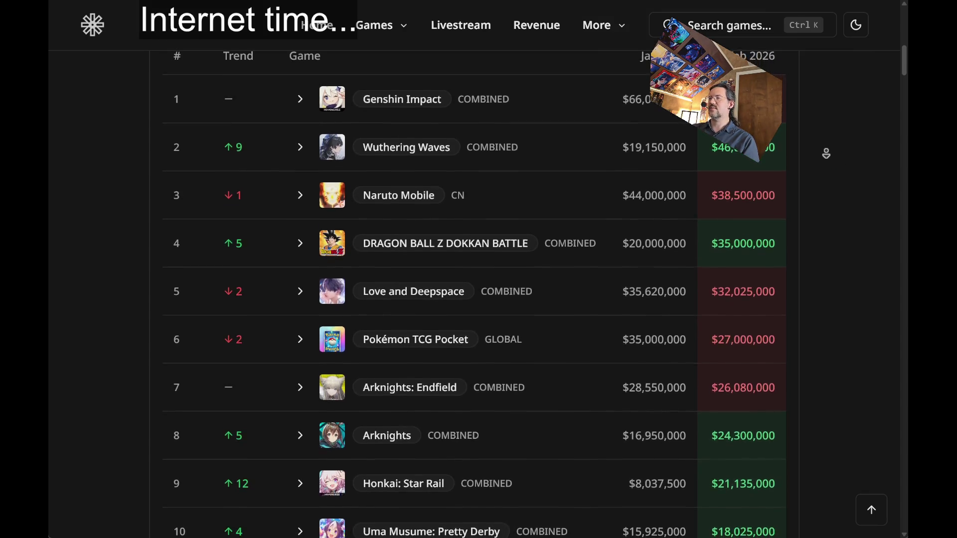
scroll(826, 153, "down", 1)
scroll(838, 149, "down", 1)
scroll(842, 158, "down", 1)
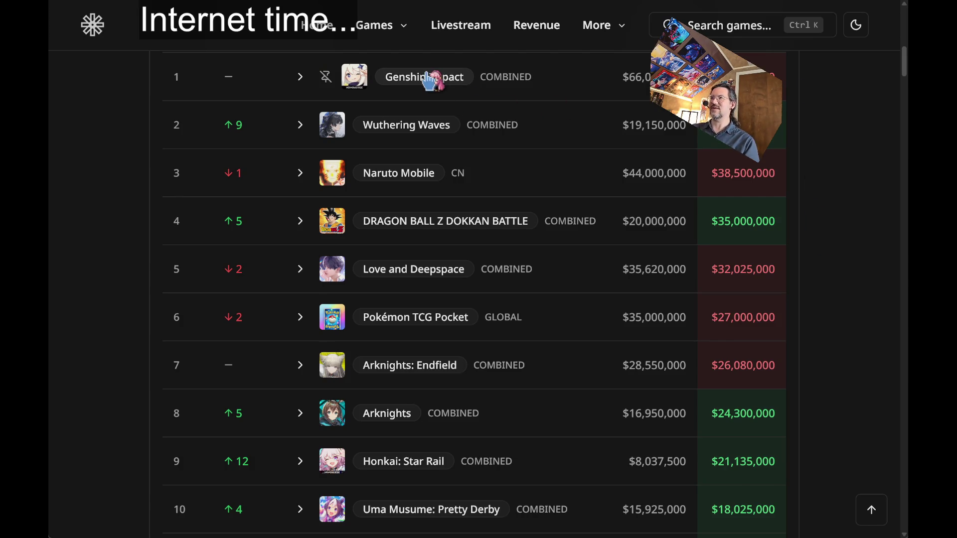
scroll(811, 159, "up", 1)
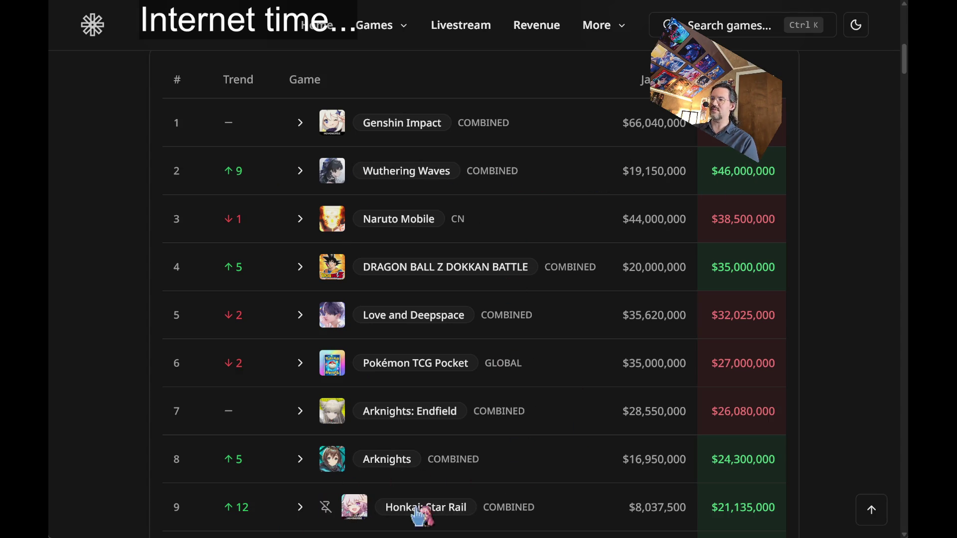
scroll(830, 160, "down", 1)
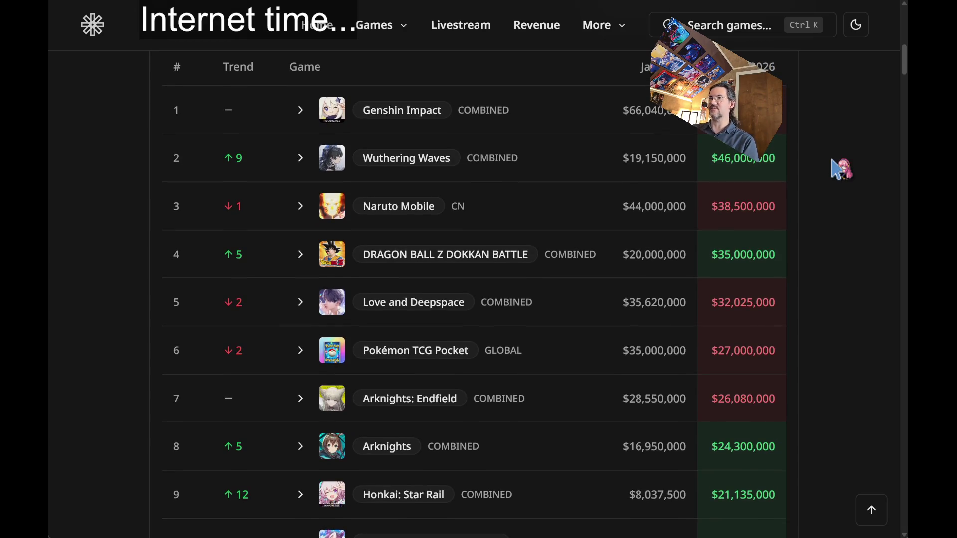
scroll(834, 137, "down", 2)
scroll(833, 137, "down", 2)
scroll(836, 146, "down", 2)
scroll(837, 146, "down", 2)
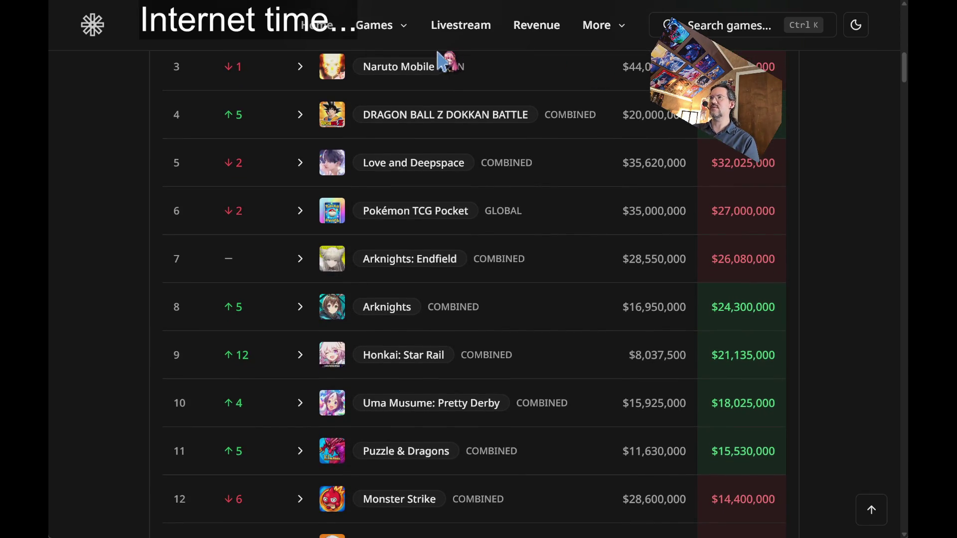
mouse_move(403, 74)
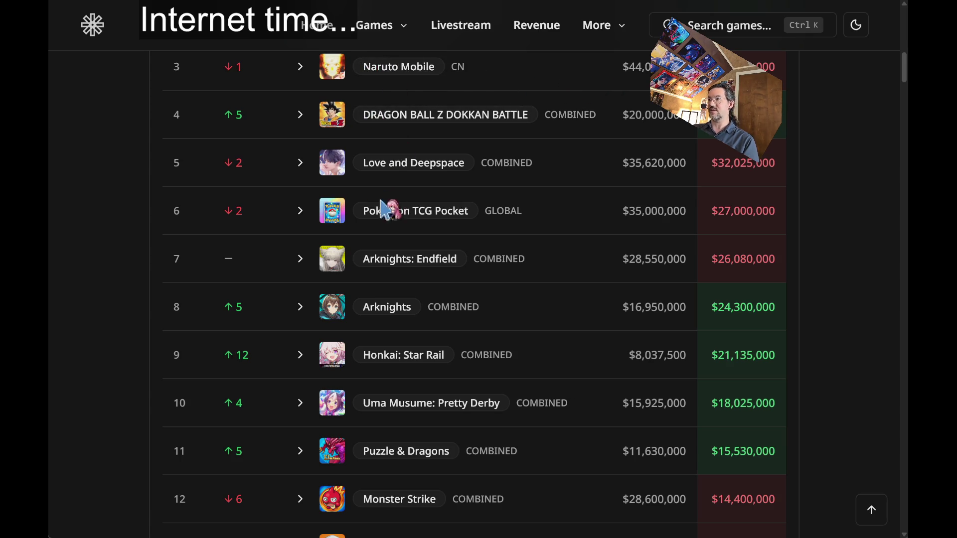
scroll(728, 218, "down", 1)
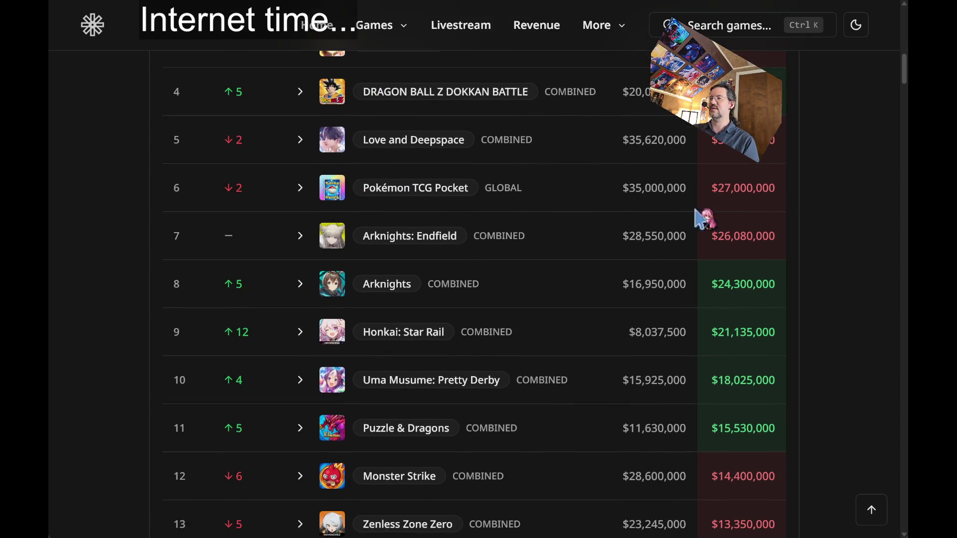
Autoscroll down through the GACHAREVENUE revenue ranking table
middle_click(834, 162)
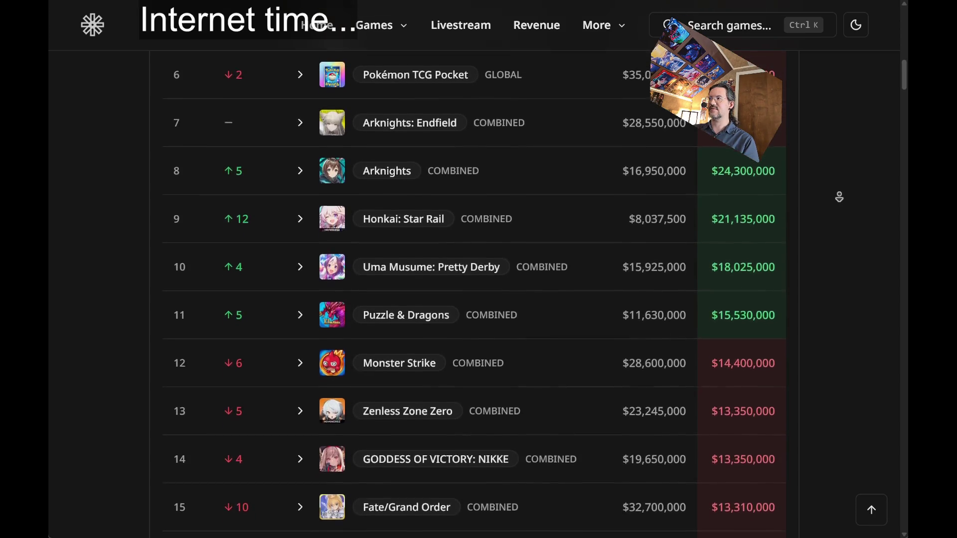
middle_click(844, 207)
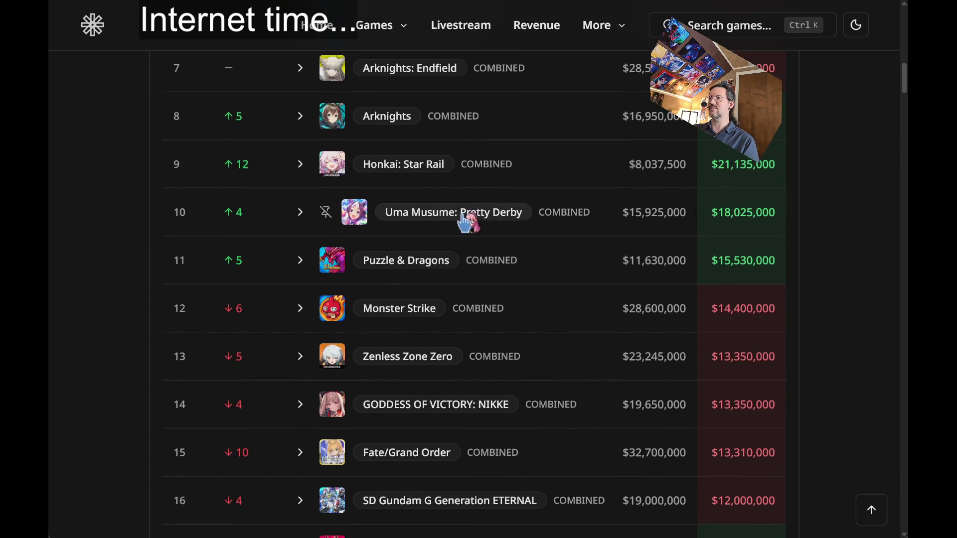
middle_click(835, 168)
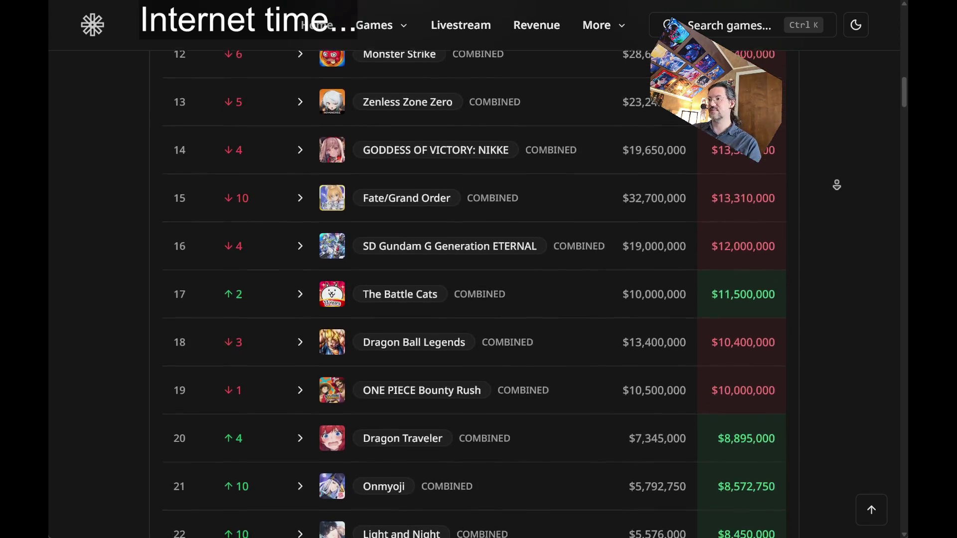
middle_click(842, 216)
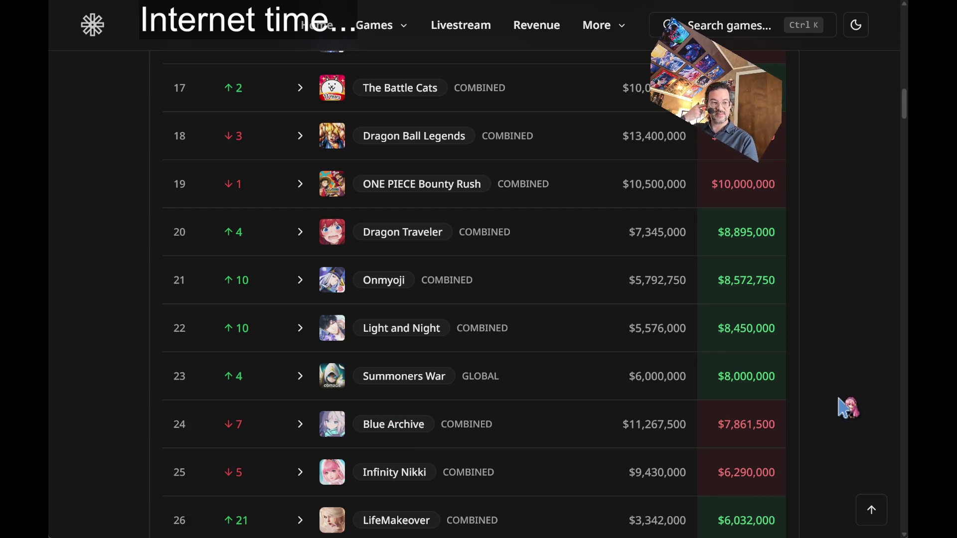
middle_click(812, 219)
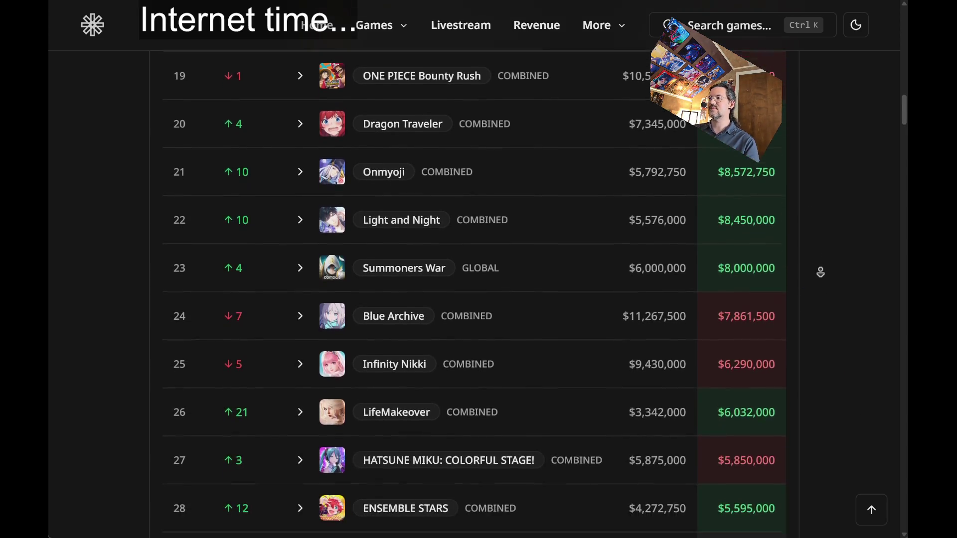
middle_click(874, 294)
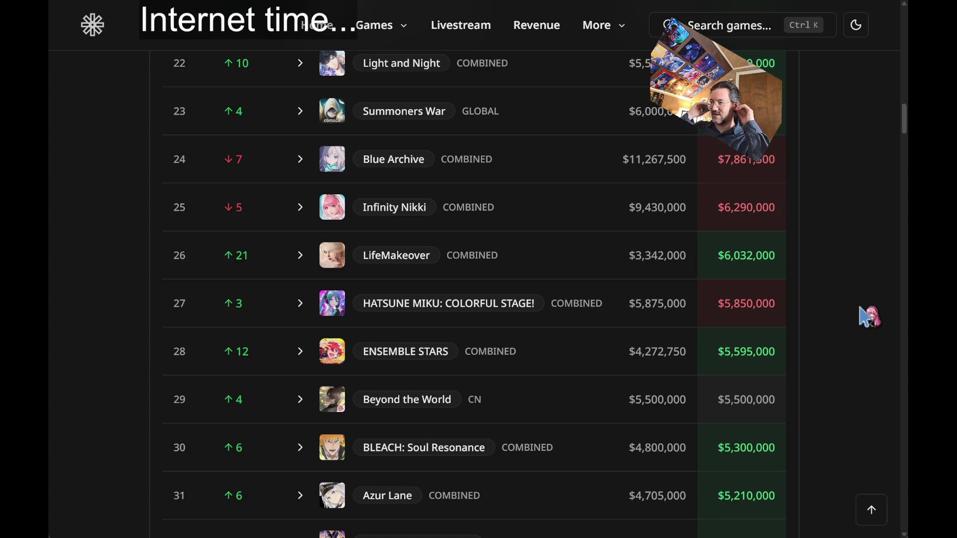
middle_click(863, 191)
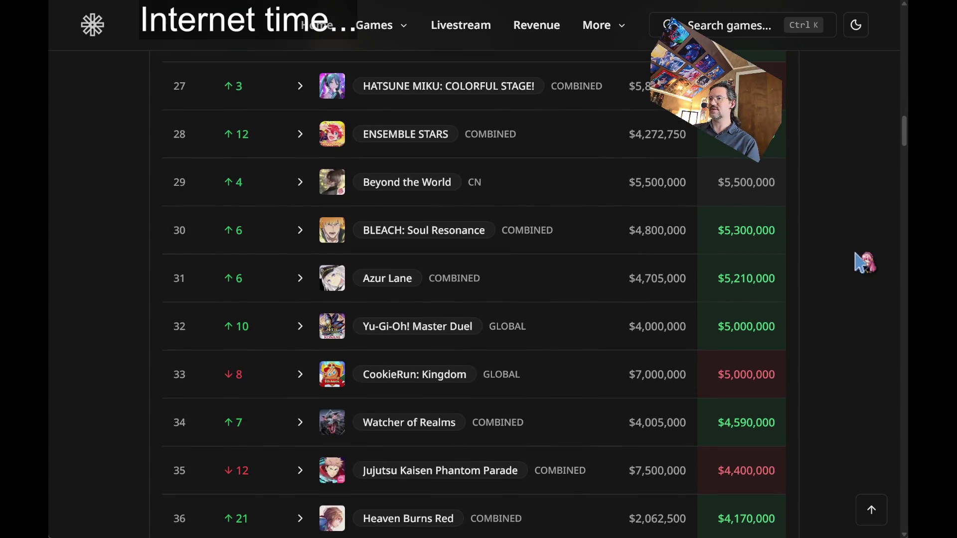
middle_click(851, 226)
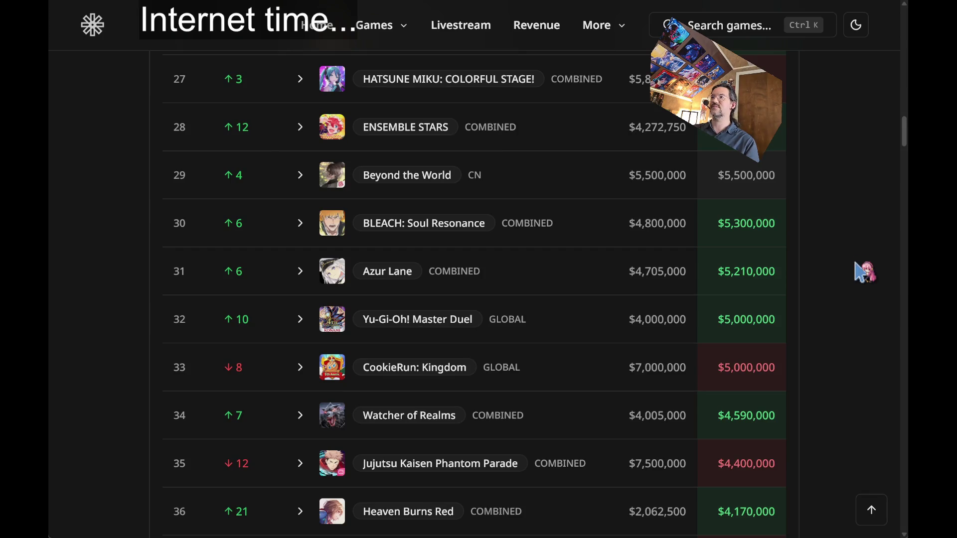
scroll(870, 325, "down", 5)
middle_click(869, 223)
middle_click(863, 440)
scroll(850, 265, "down", 6)
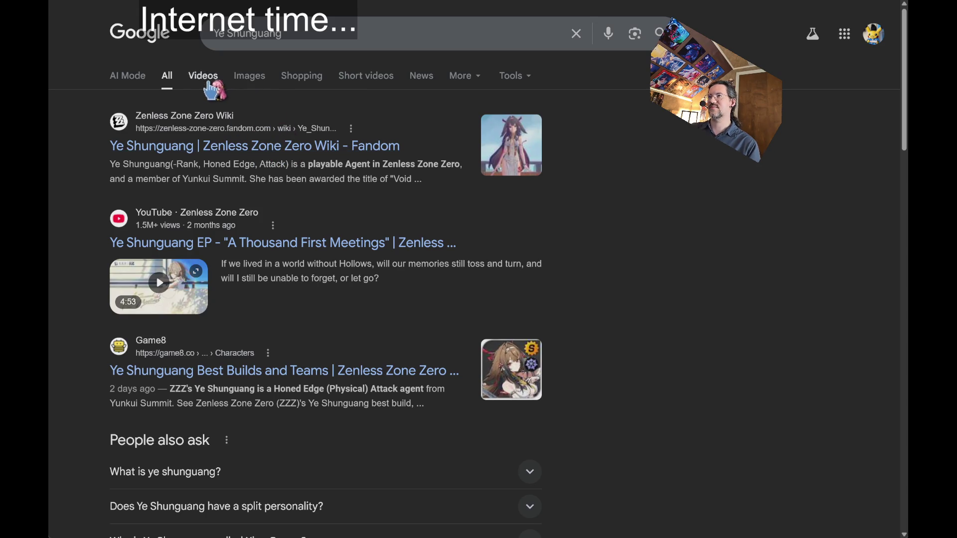
Open the Ye Shunguang Character Demo video, mute it and jump to 0:44
left_click(379, 33)
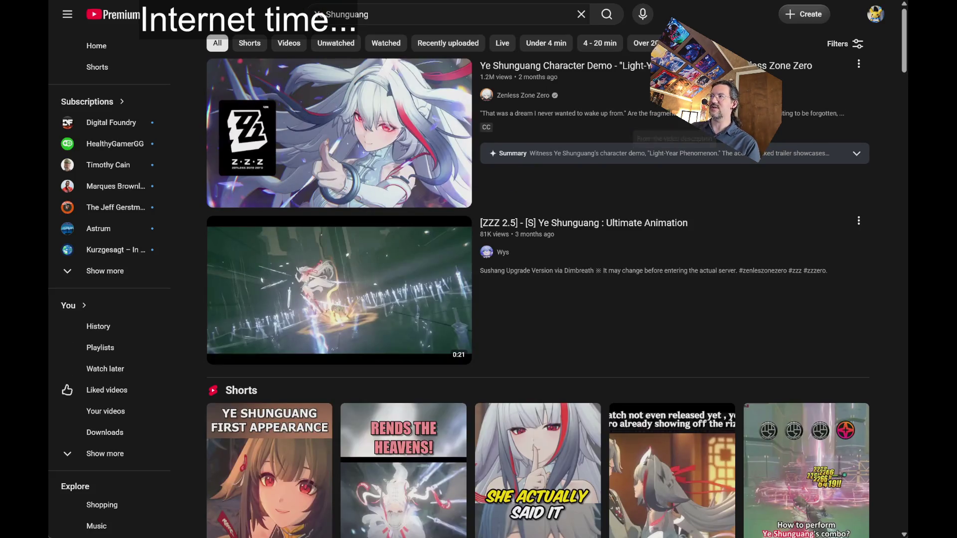
left_click(361, 286)
left_click(93, 464)
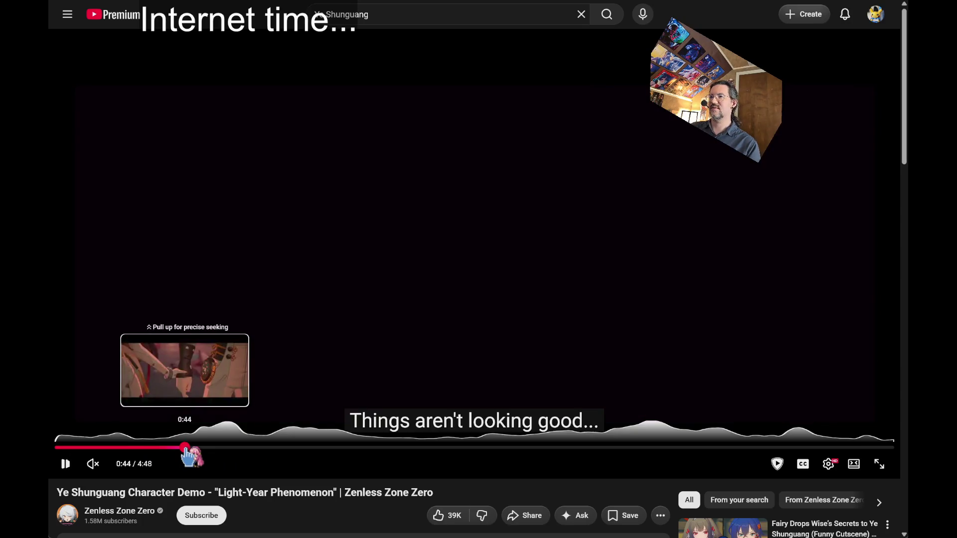
left_click(185, 447)
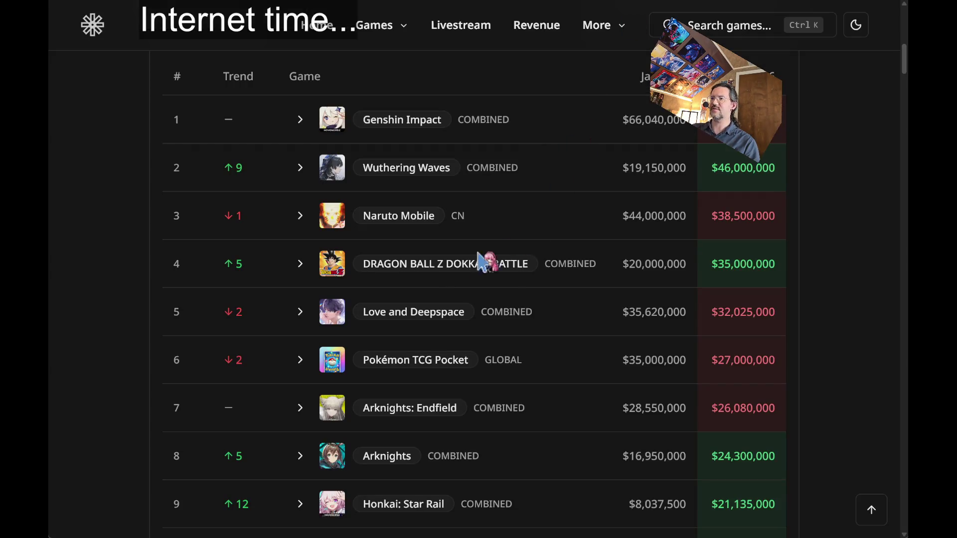
scroll(107, 367, "down", 4)
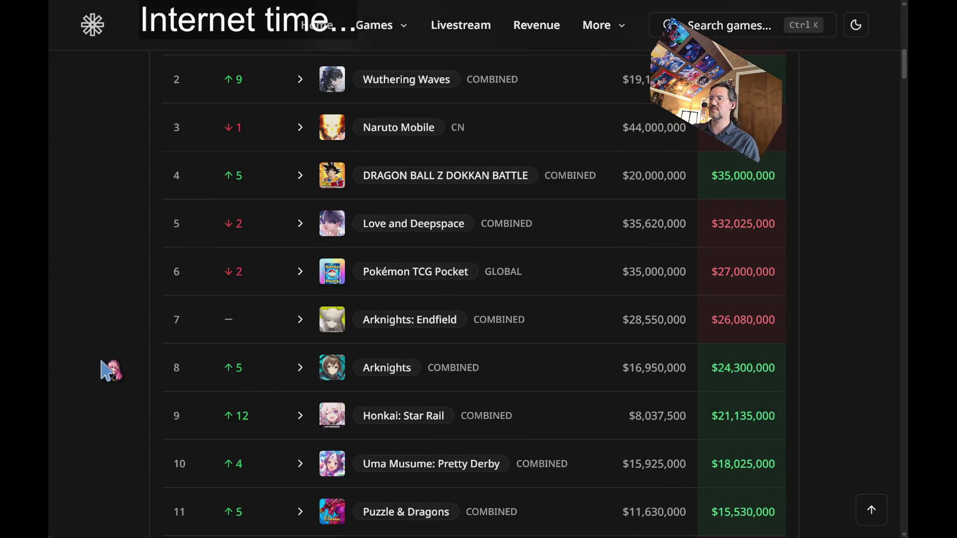
Step the revenue ranking back to Dec 2025–Jan 2026, then Nov–Dec 2025, reviewing each table
scroll(470, 310, "up", 5)
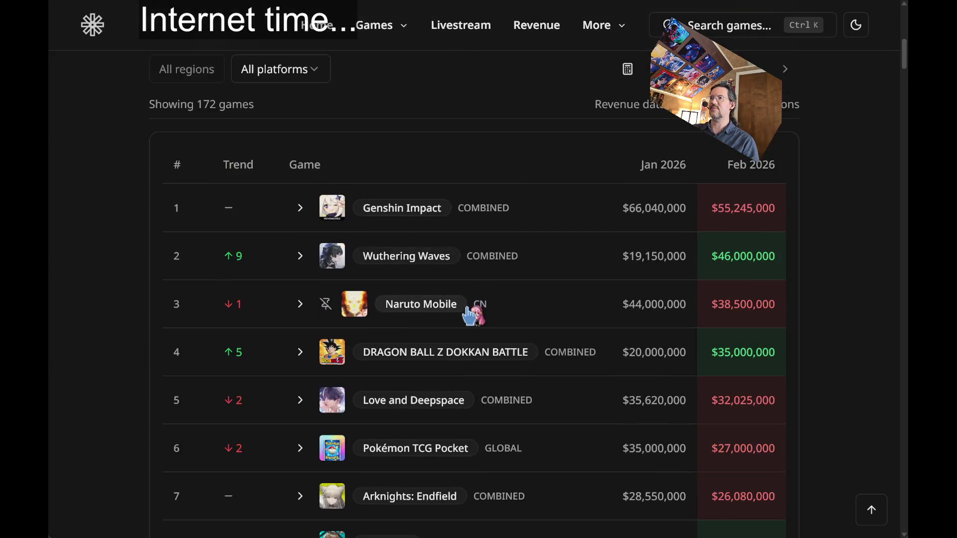
scroll(487, 267, "down", 5)
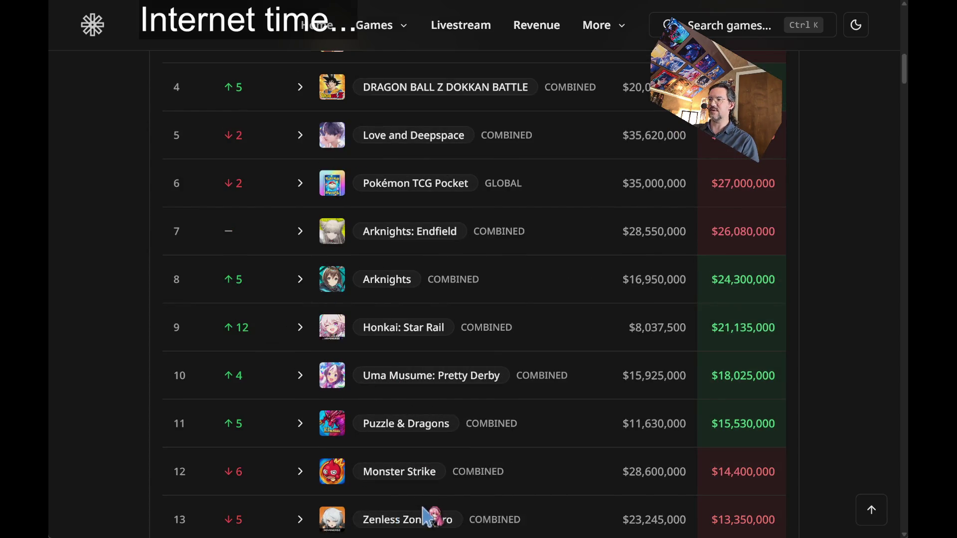
scroll(801, 355, "down", 2)
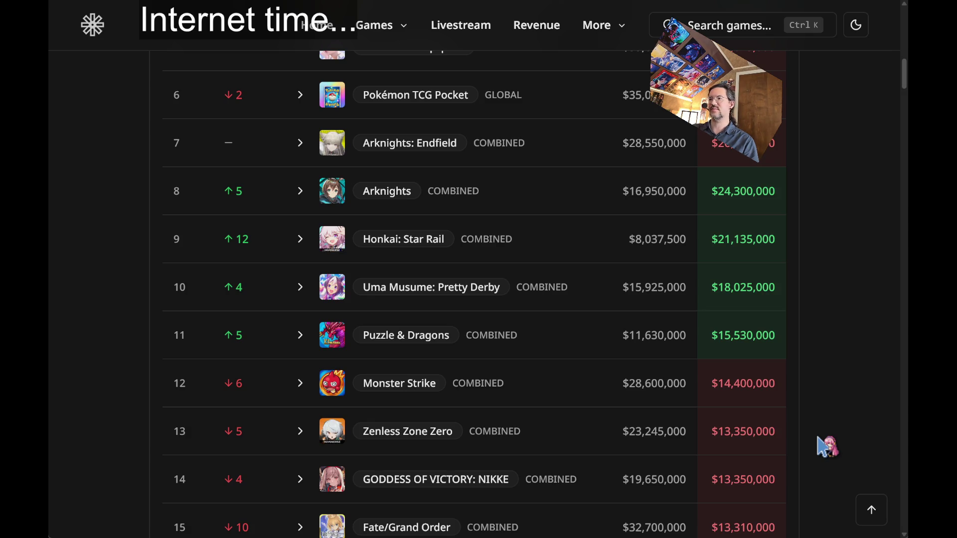
scroll(822, 445, "up", 4)
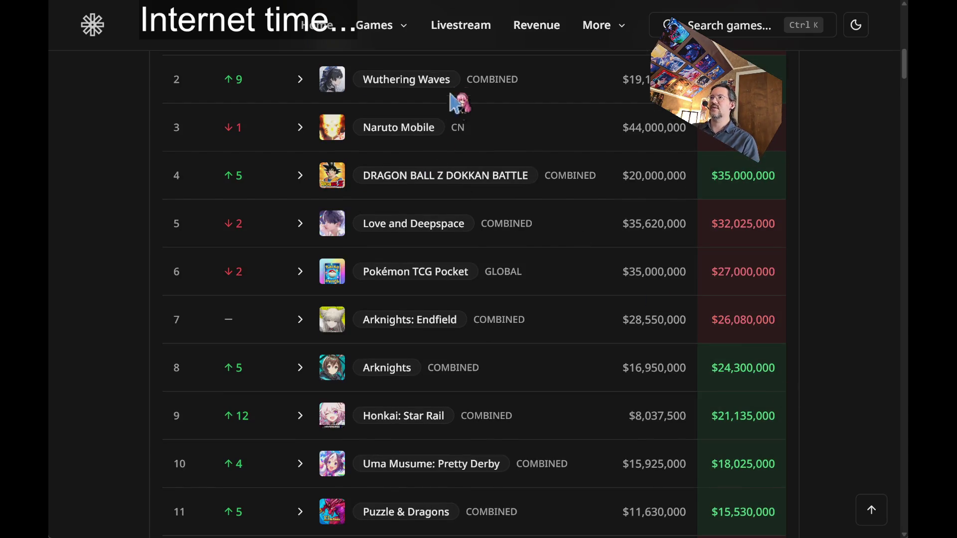
scroll(857, 319, "up", 6)
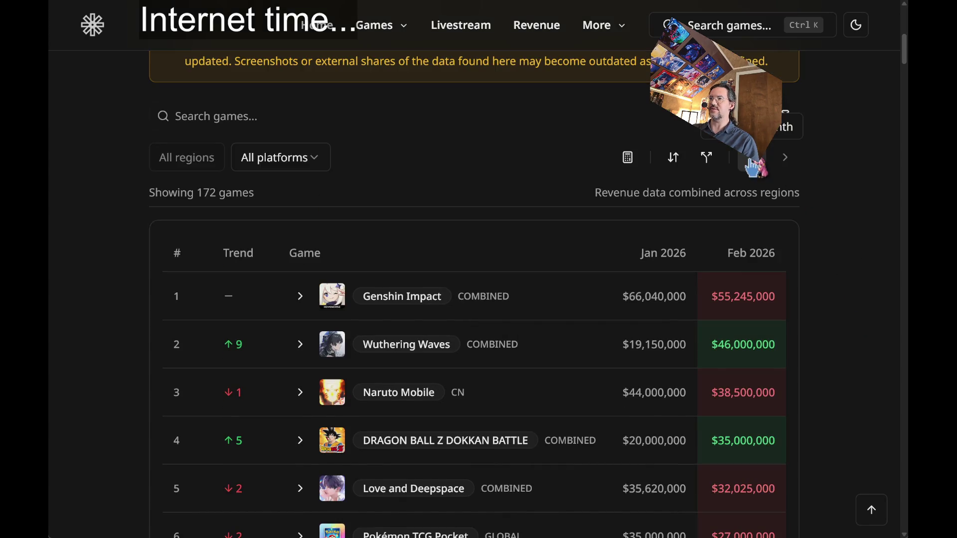
left_click(752, 164)
scroll(842, 367, "down", 2)
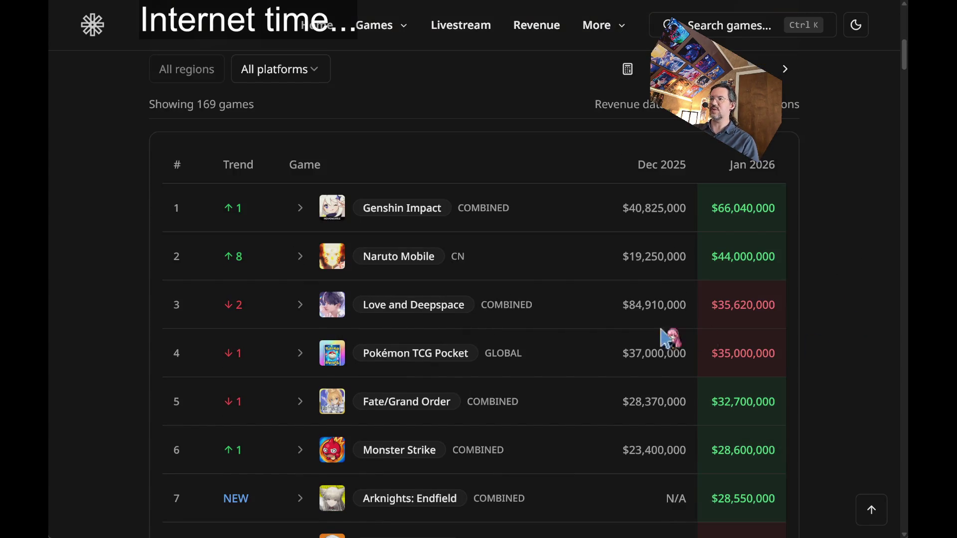
scroll(817, 358, "down", 4)
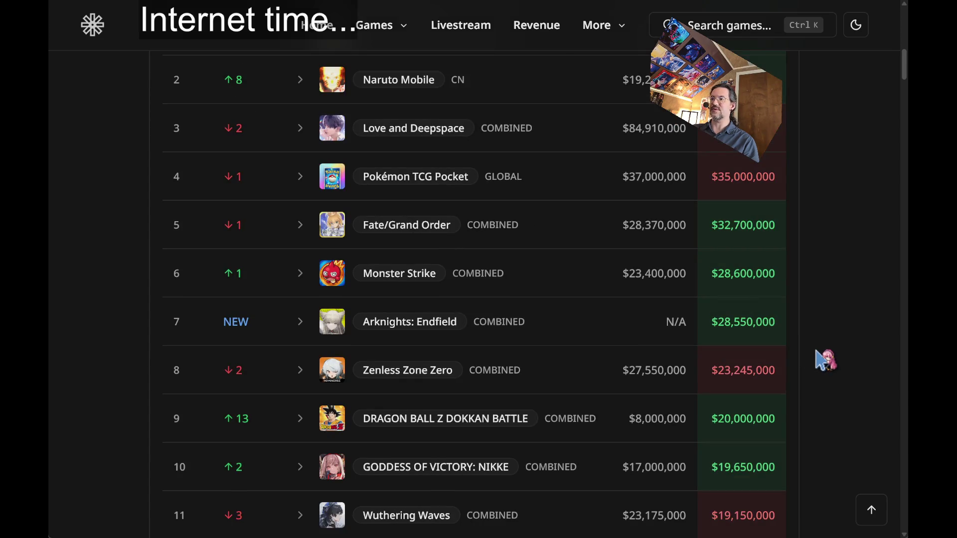
scroll(824, 358, "down", 2)
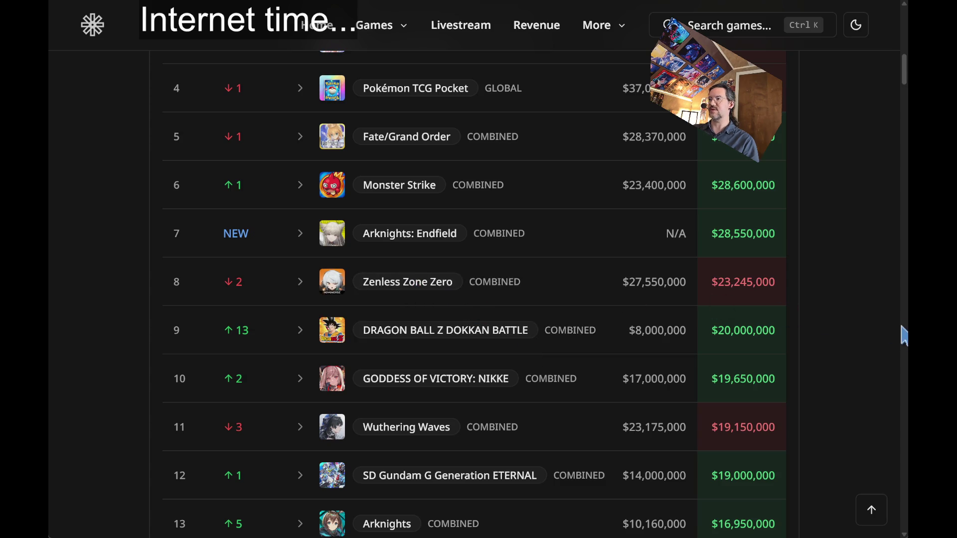
scroll(838, 237, "up", 4)
left_click(750, 164)
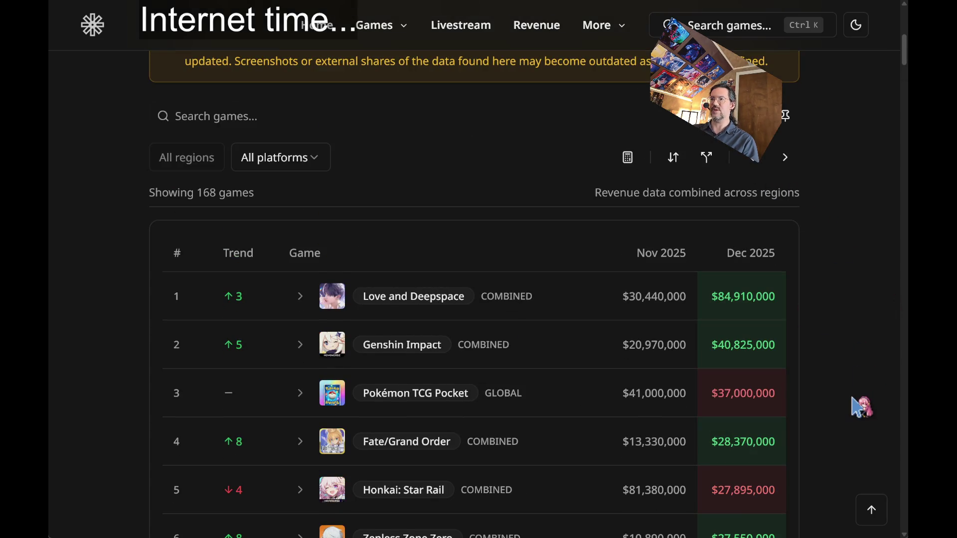
Step the ranking further back to Oct/Nov 2025 and then Sep/Oct 2025
scroll(862, 408, "down", 2)
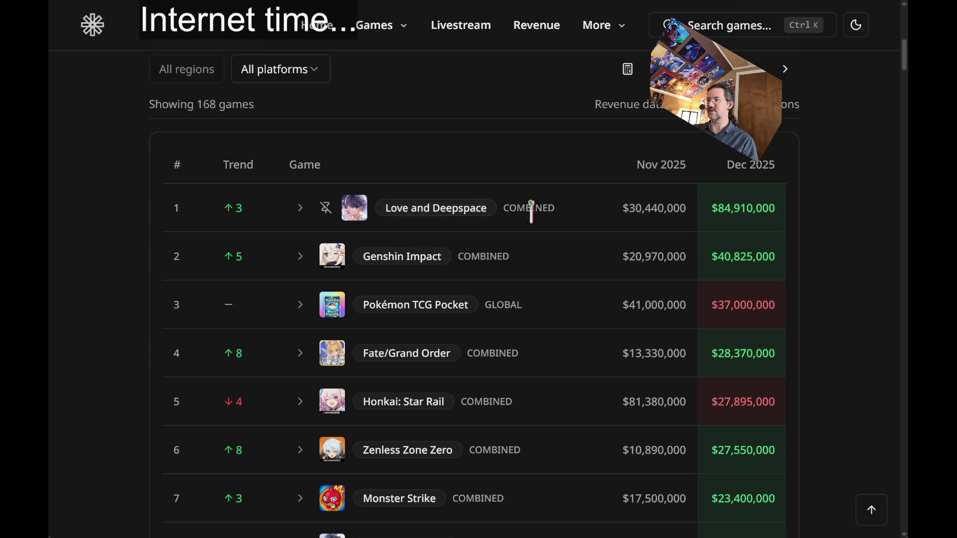
scroll(833, 294, "down", 2)
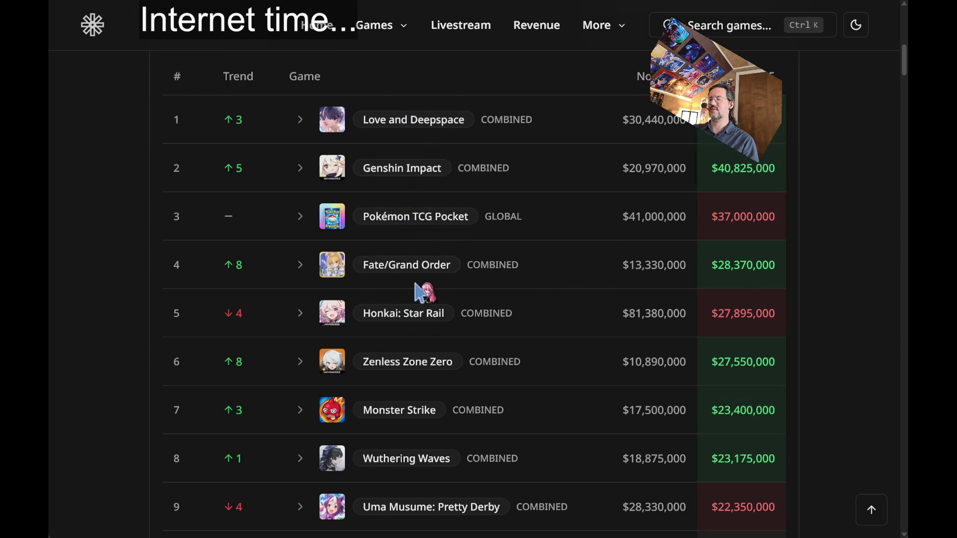
scroll(850, 319, "down", 2)
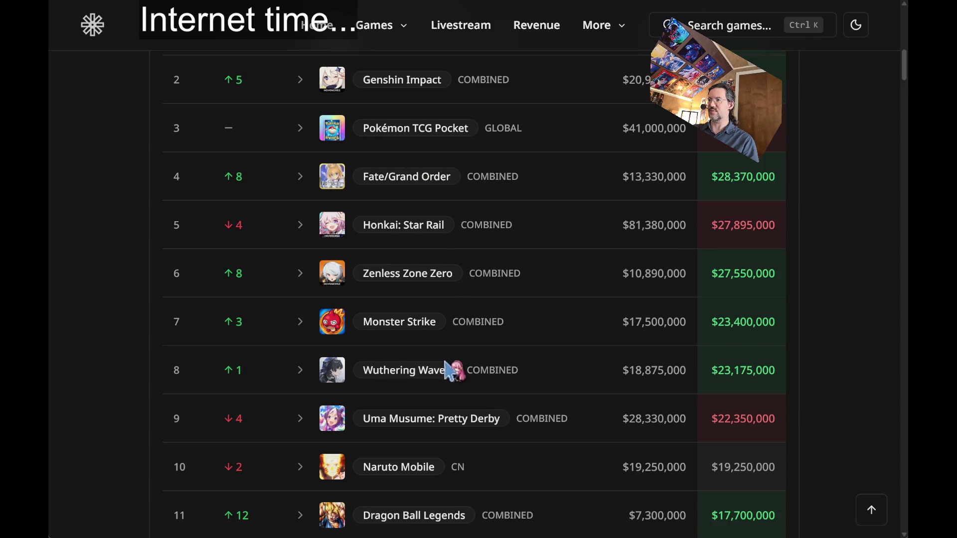
mouse_move(442, 376)
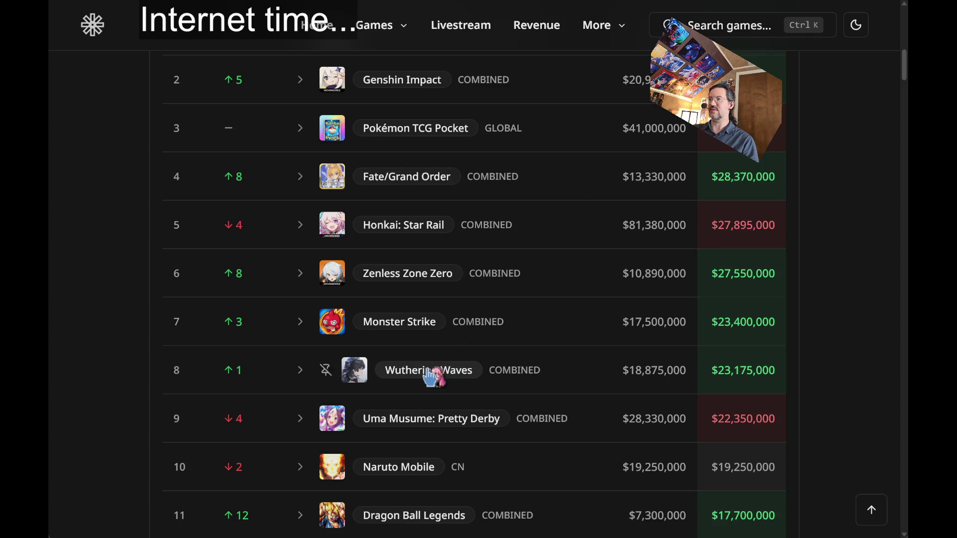
mouse_move(421, 285)
scroll(629, 269, "up", 4)
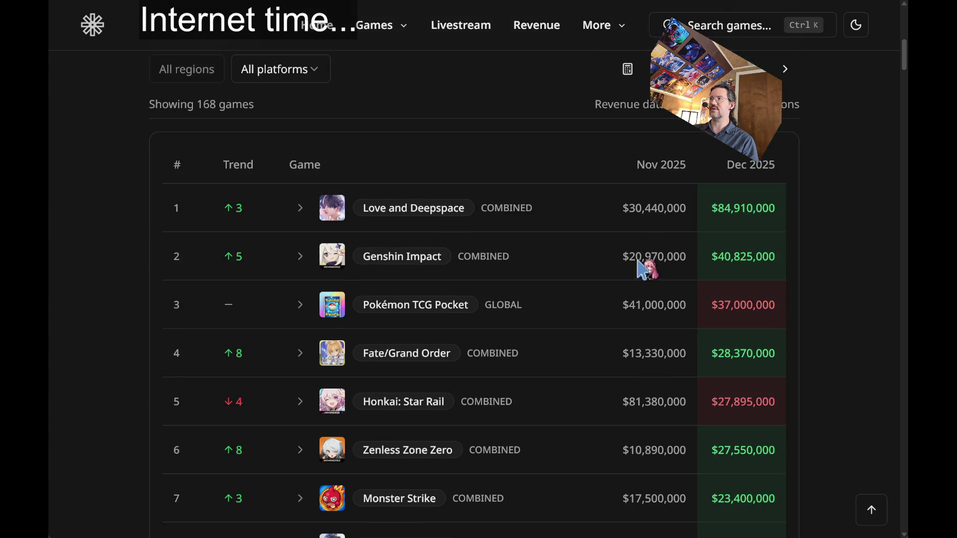
left_click(754, 65)
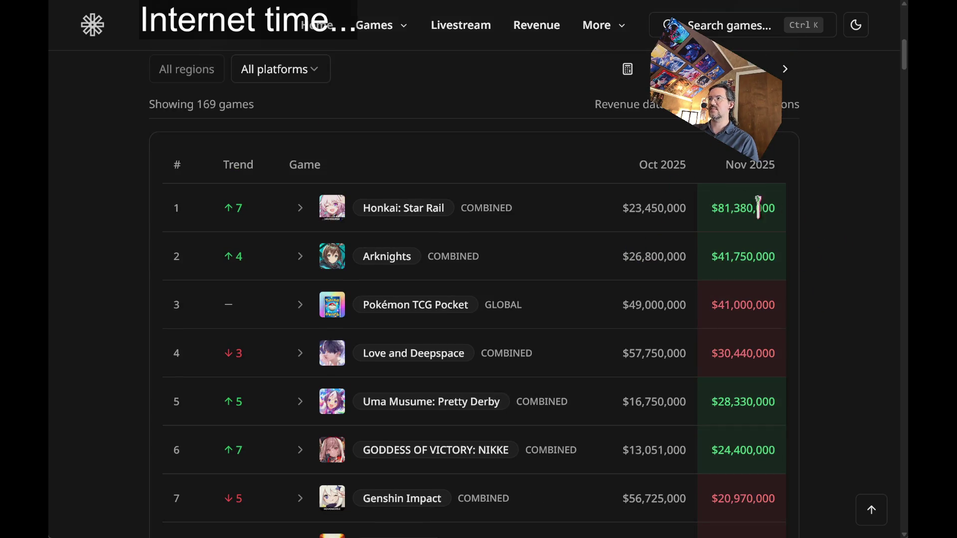
scroll(817, 239, "down", 2)
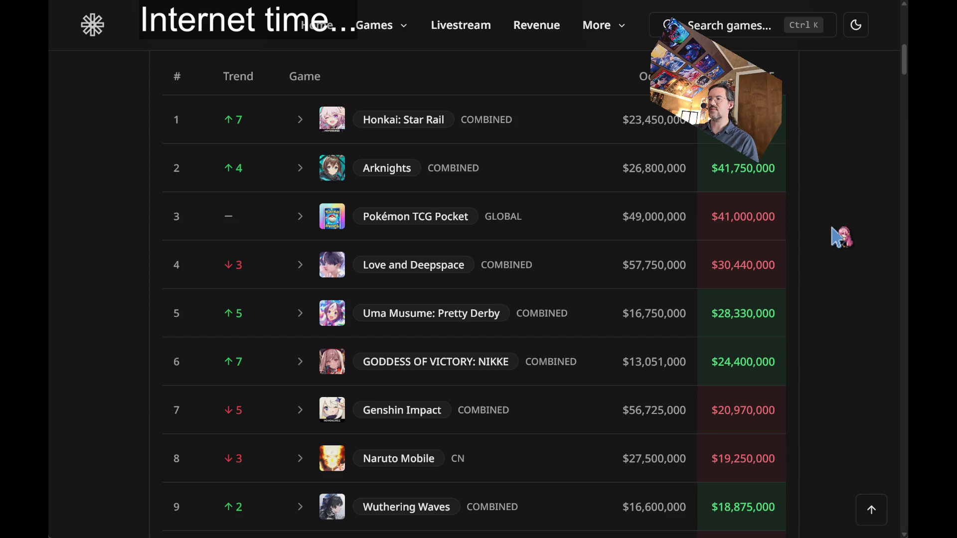
scroll(833, 230, "down", 5)
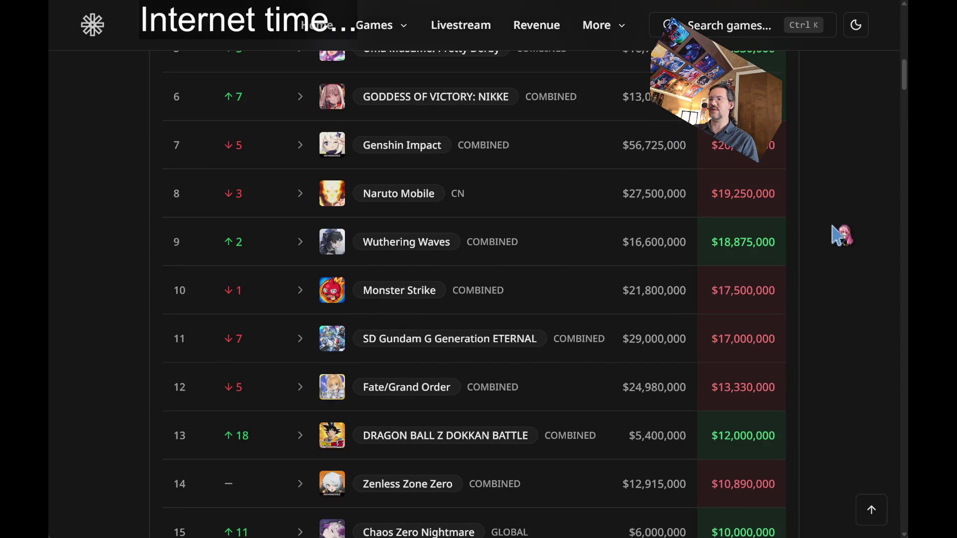
scroll(832, 227, "up", 7)
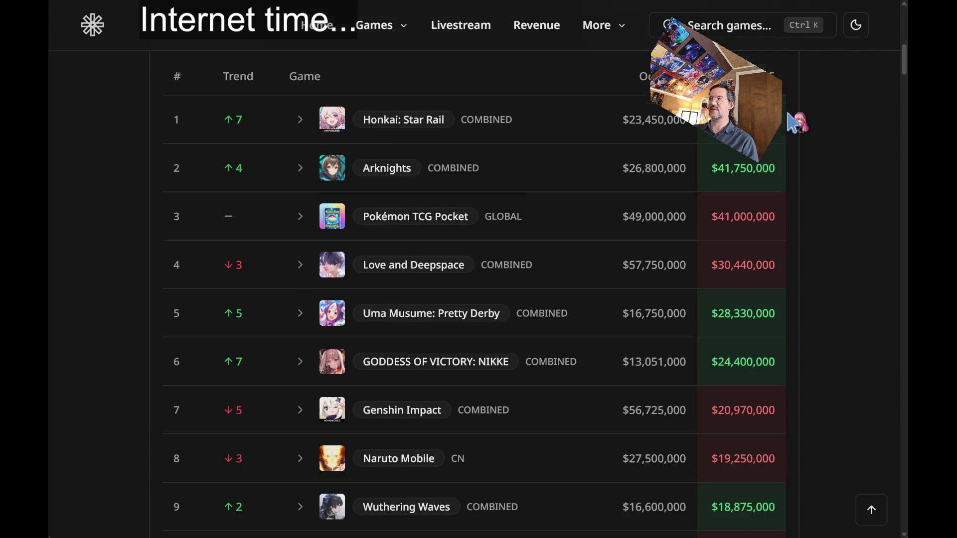
left_click(752, 68)
Step back to Aug/Sep 2025, jump to the page top and return to the GACHAREVENUE home page
scroll(847, 284, "down", 5)
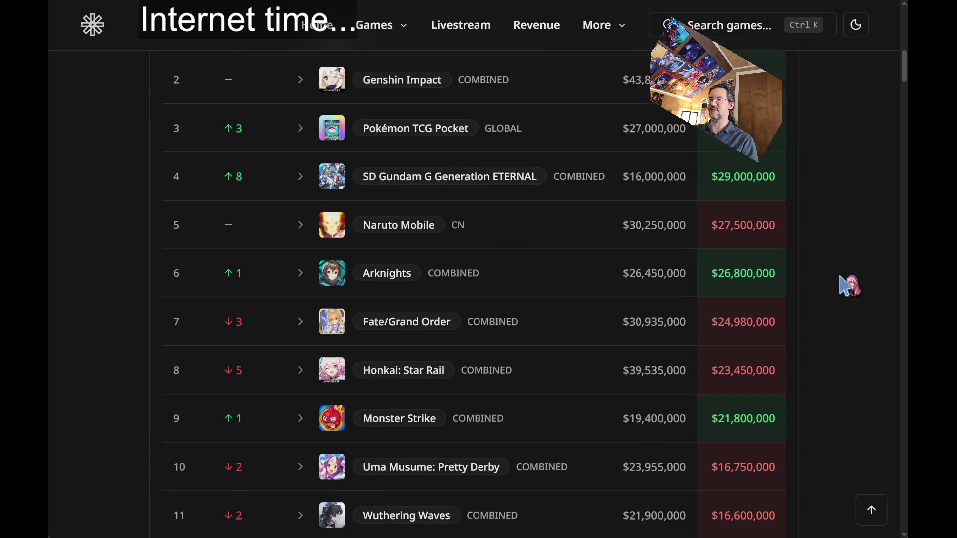
scroll(849, 286, "down", 3)
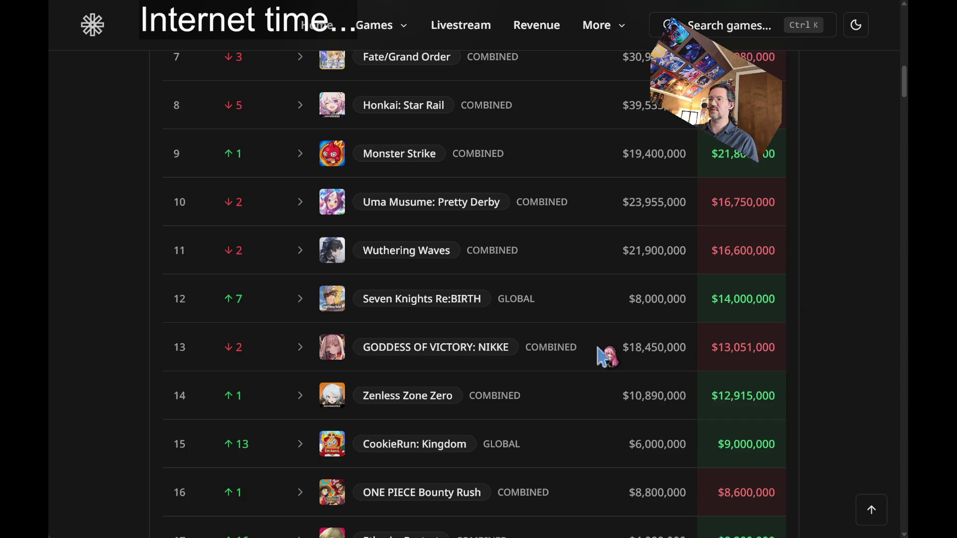
scroll(771, 341, "up", 10)
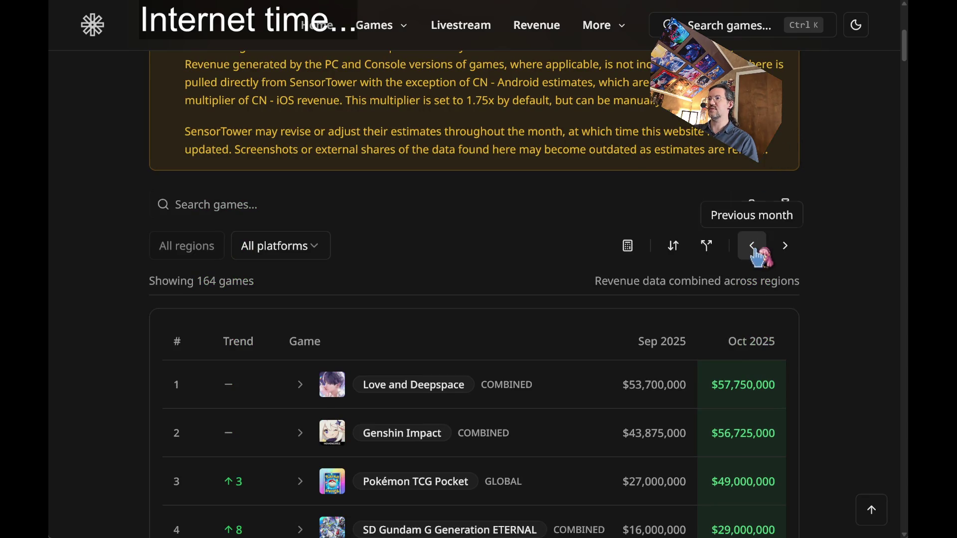
left_click(753, 247)
scroll(828, 336, "down", 9)
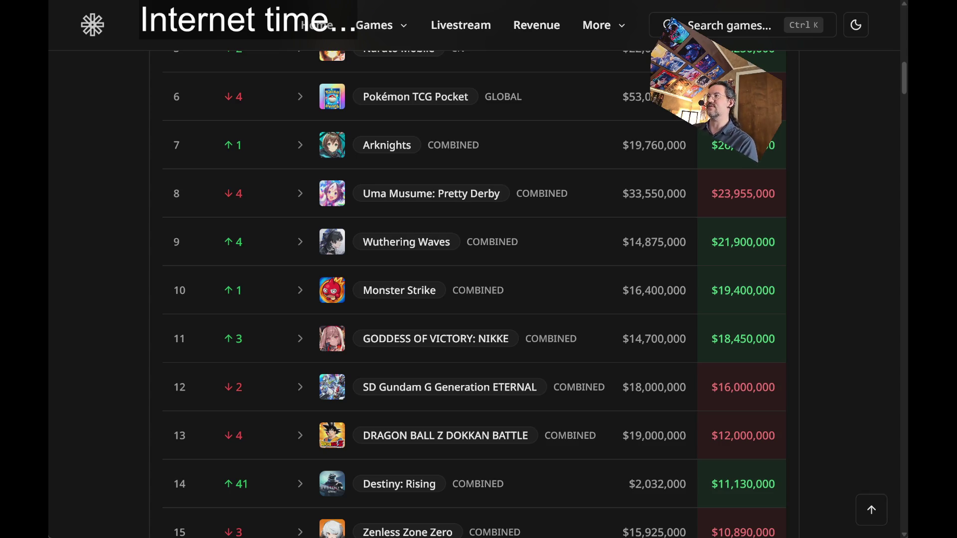
key("Home")
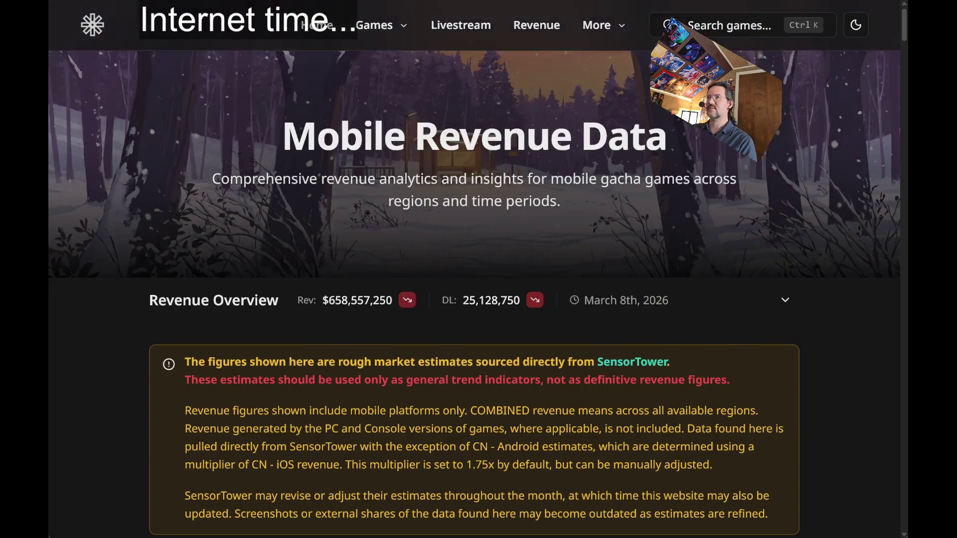
key("alt+Left")
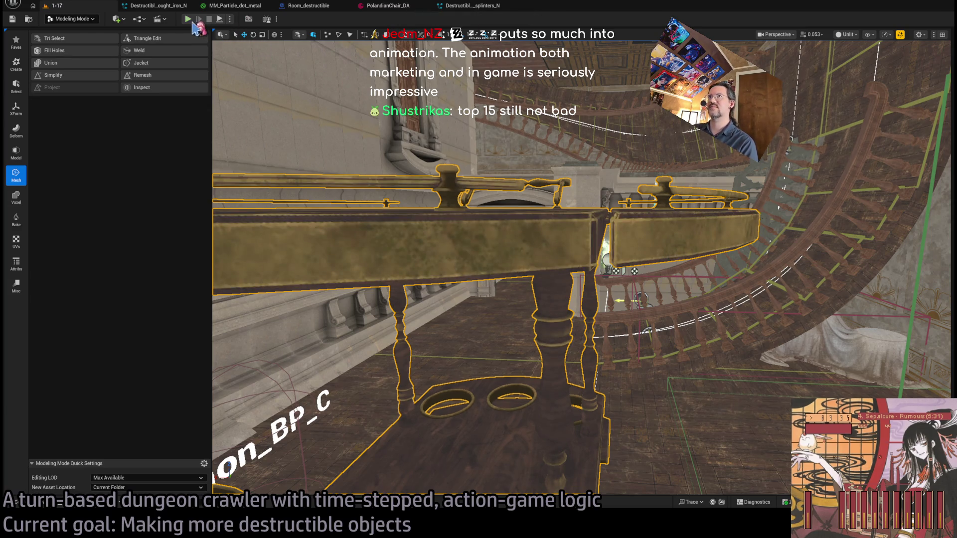
Start a Play-in-Editor session, switch to Selection Mode and give the game input focus
key("alt+p")
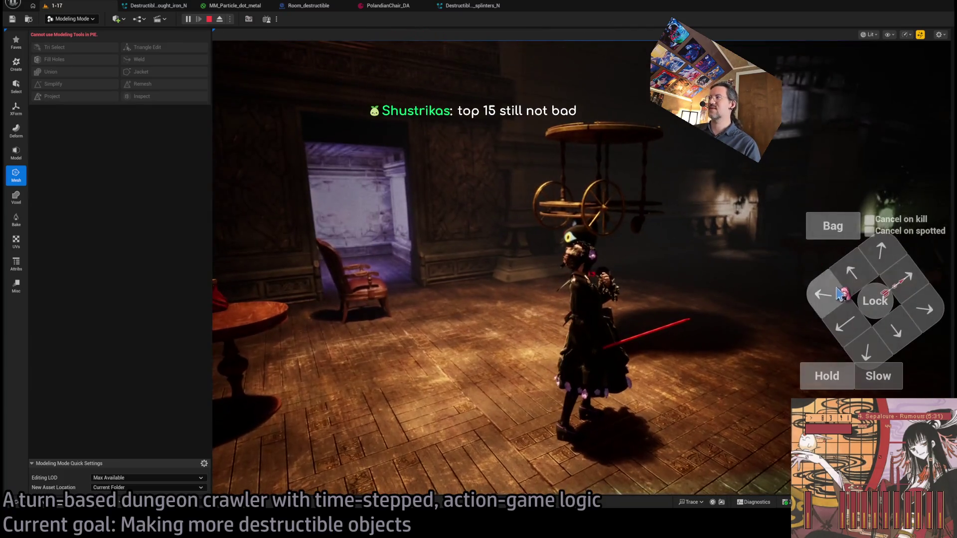
left_click(858, 255)
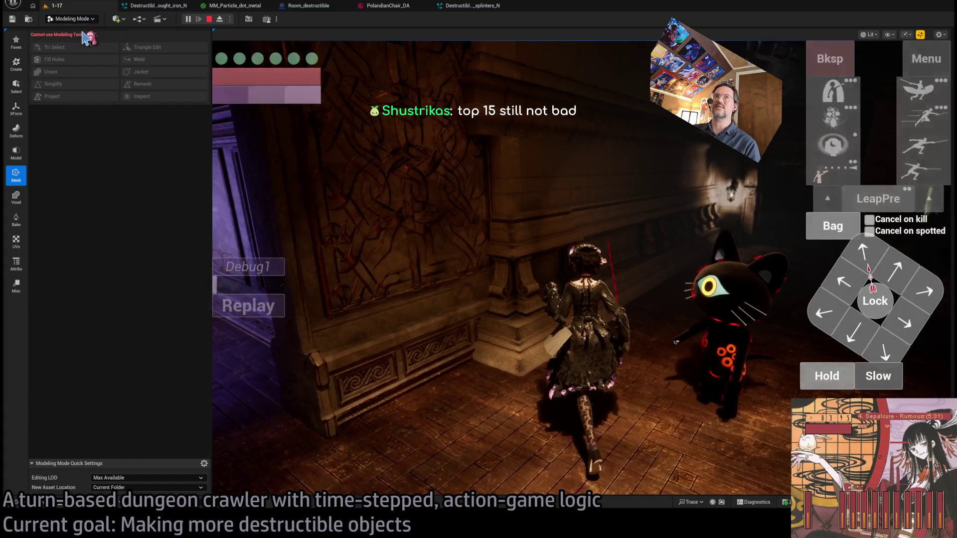
key("shift+1")
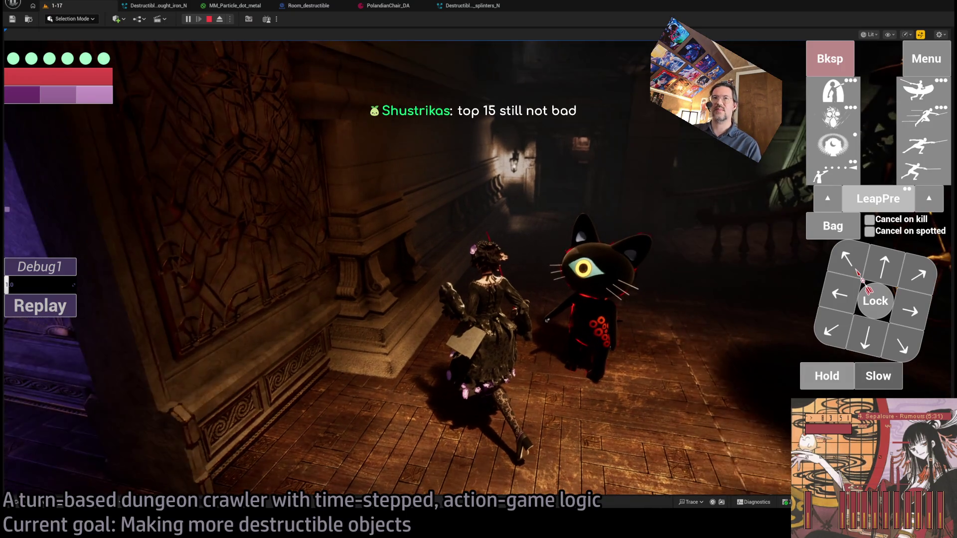
left_click(540, 282)
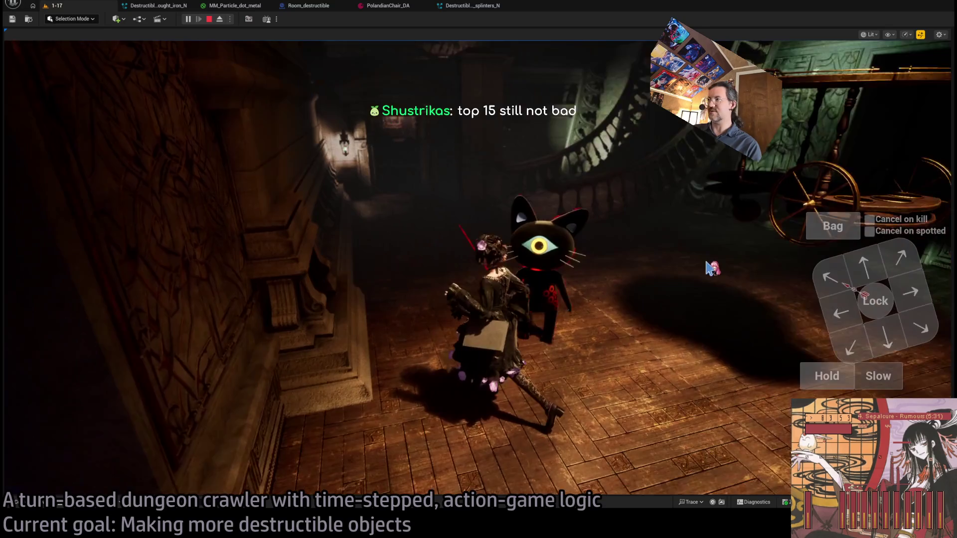
Queue forward, diagonal and right moves and run them down the corridor
left_click(883, 265)
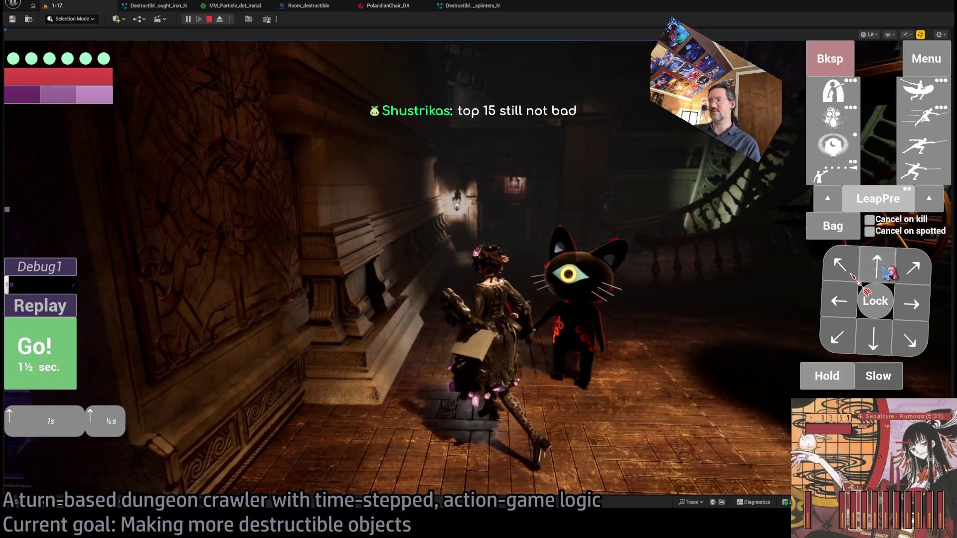
left_click(910, 340)
left_click(911, 304)
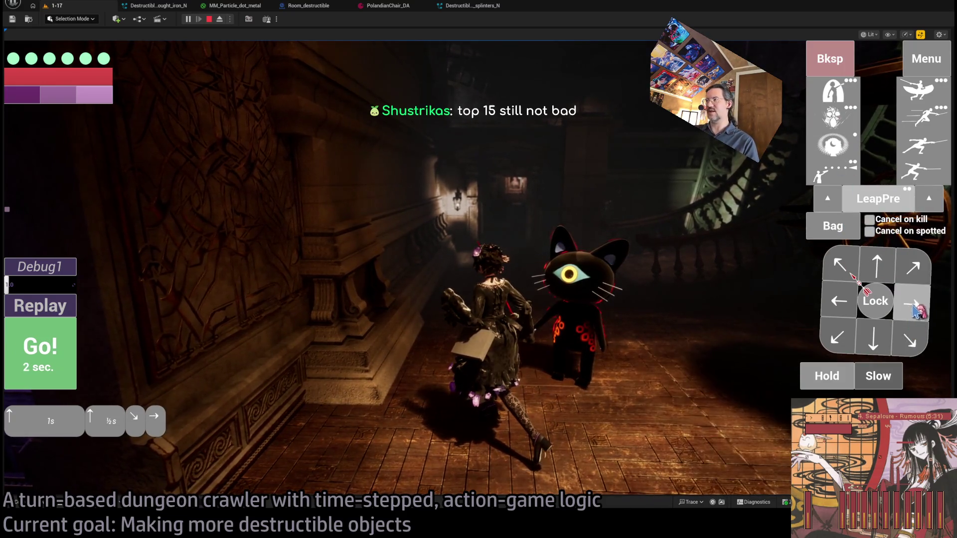
left_click(48, 370)
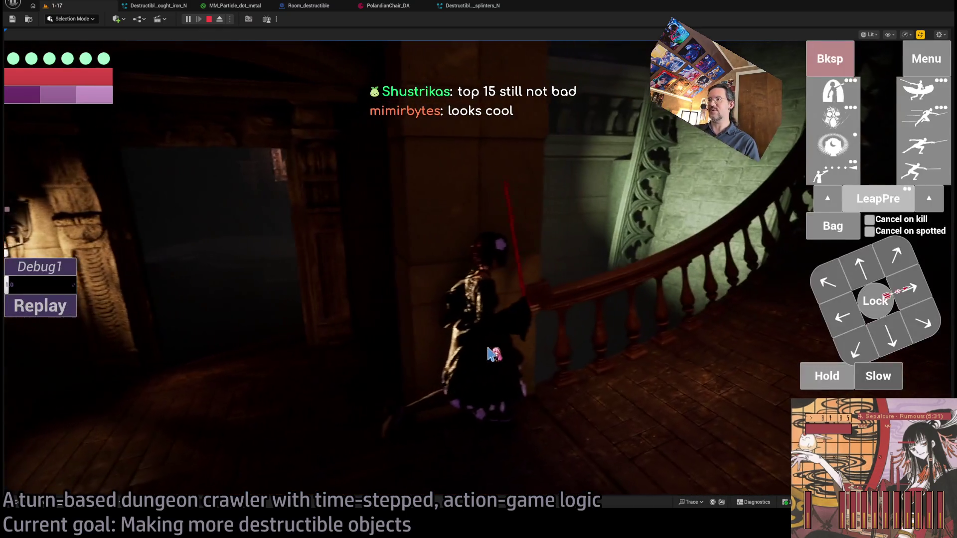
Lock onto the cat enemy, move toward it and carry out the lunge attack combo
left_click(876, 303)
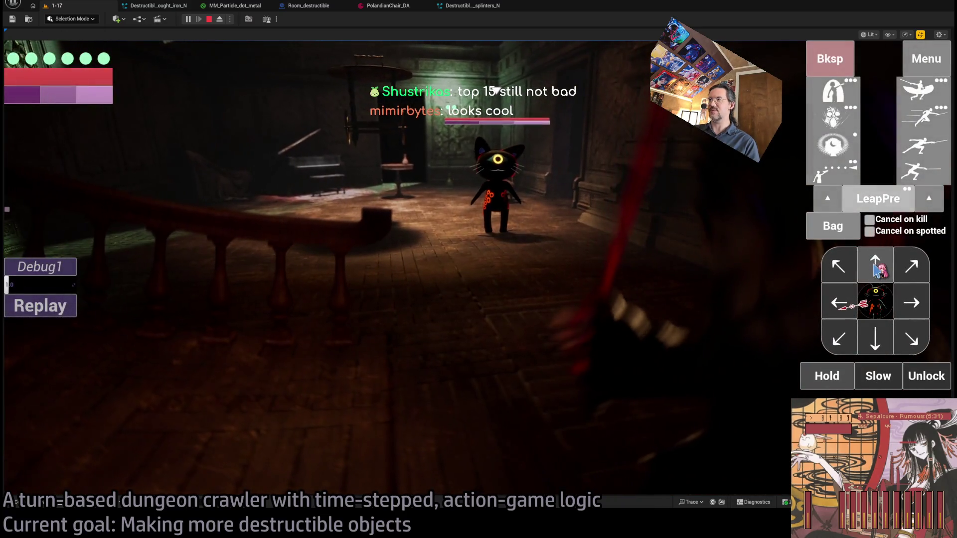
left_click(876, 266)
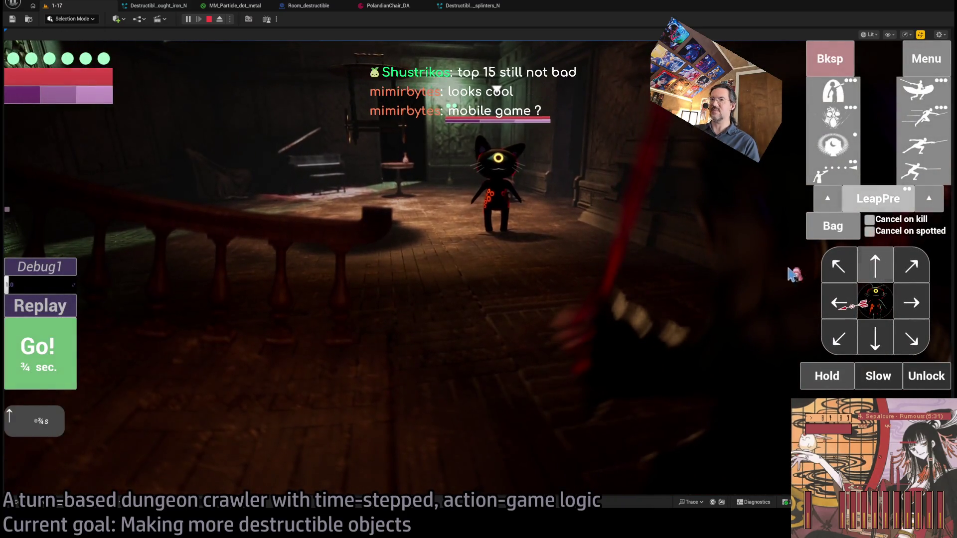
left_click(45, 361)
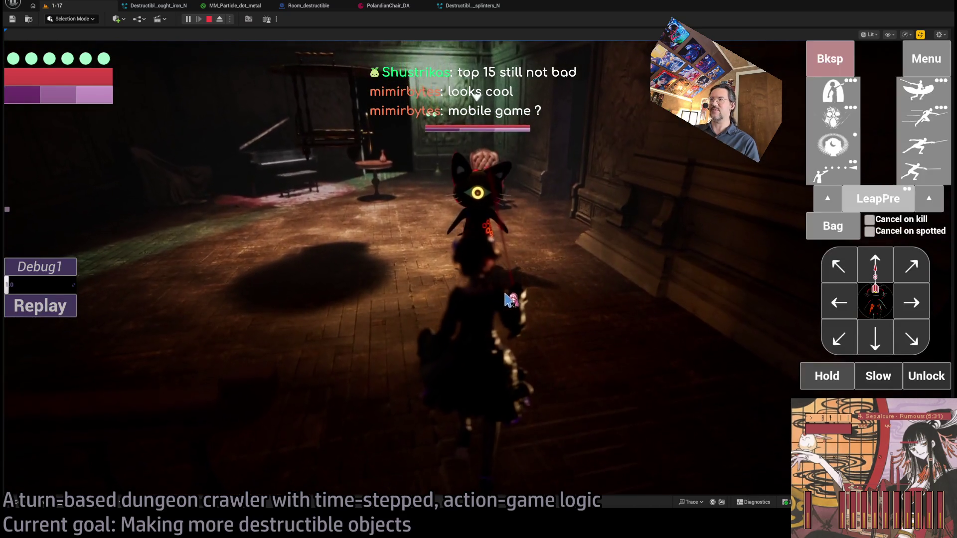
left_click(842, 303)
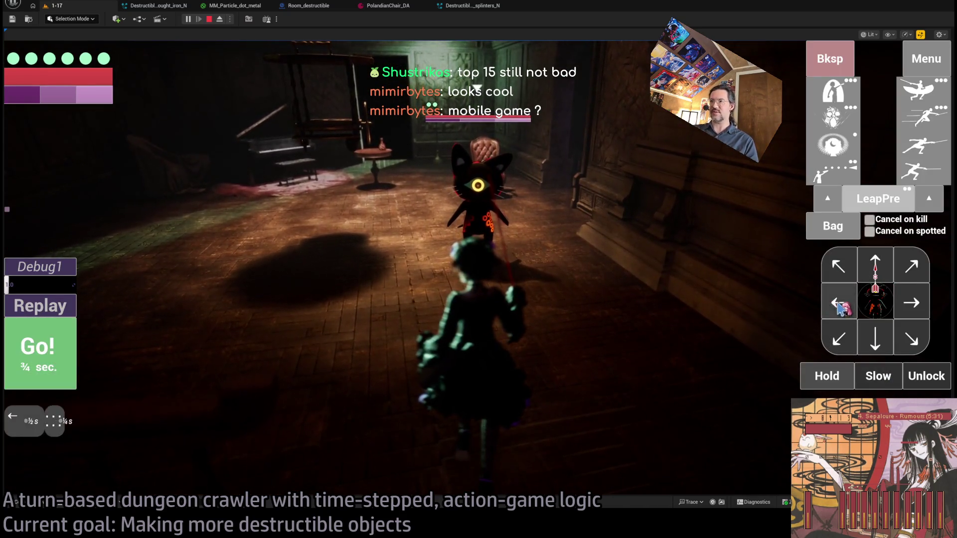
left_click(871, 260)
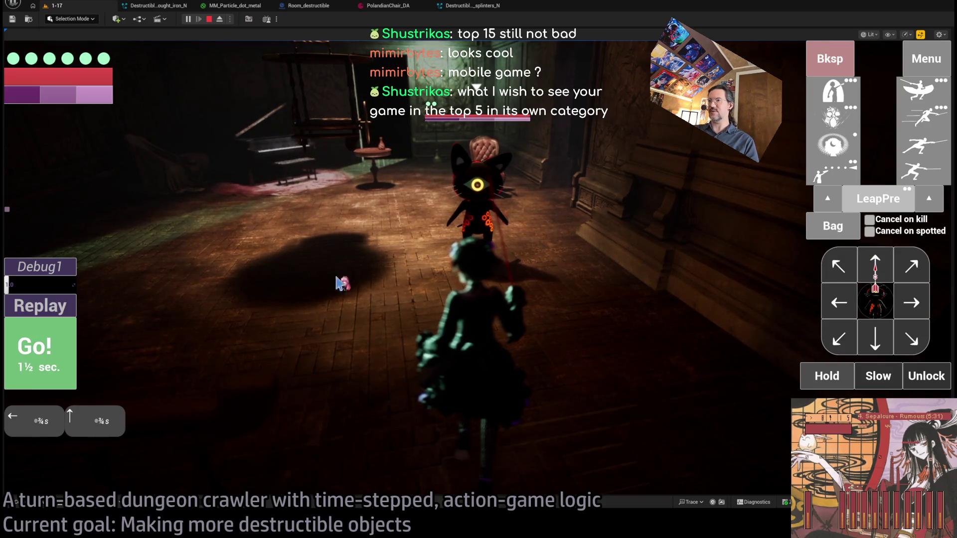
left_click(47, 351)
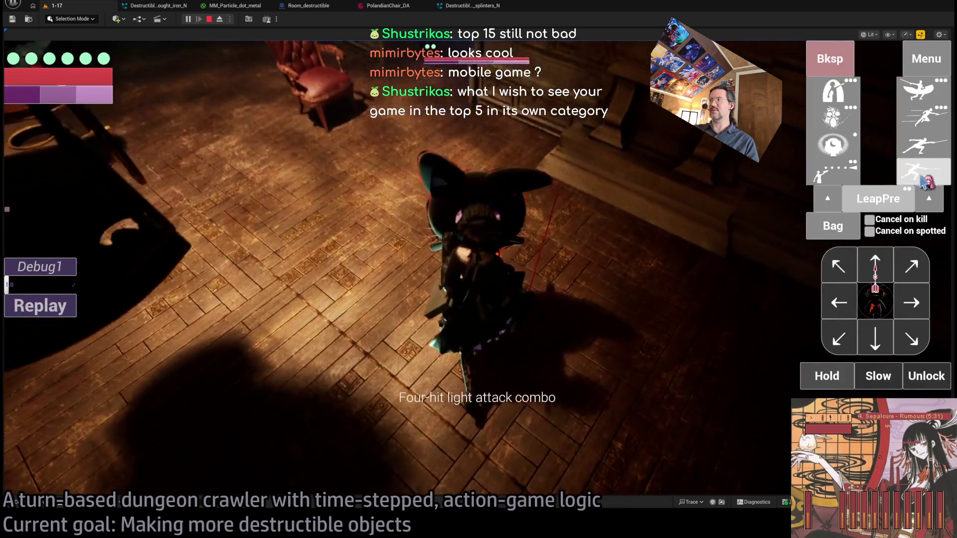
left_click(925, 175)
key("space")
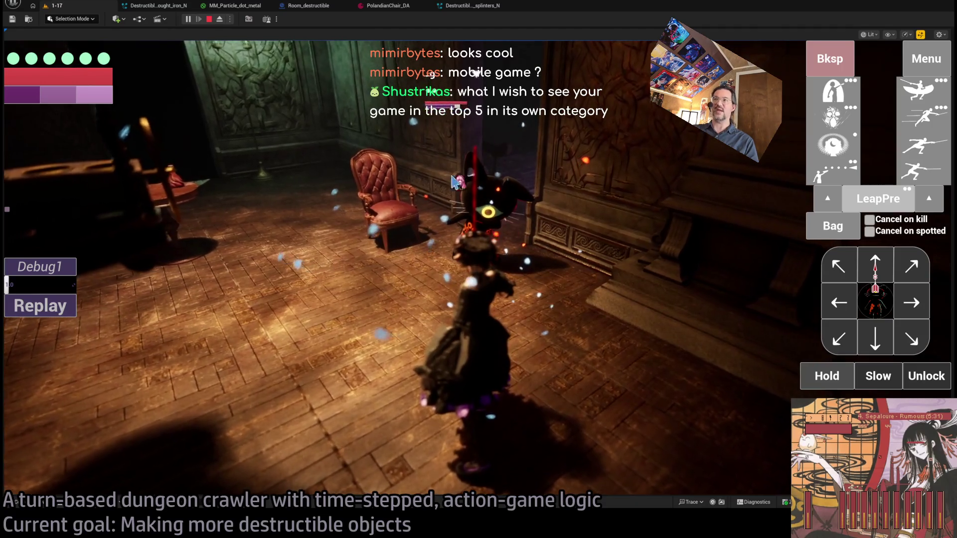
Run two queued turns up the stairs, then stop the play-test with Esc
mouse_move(76, 60)
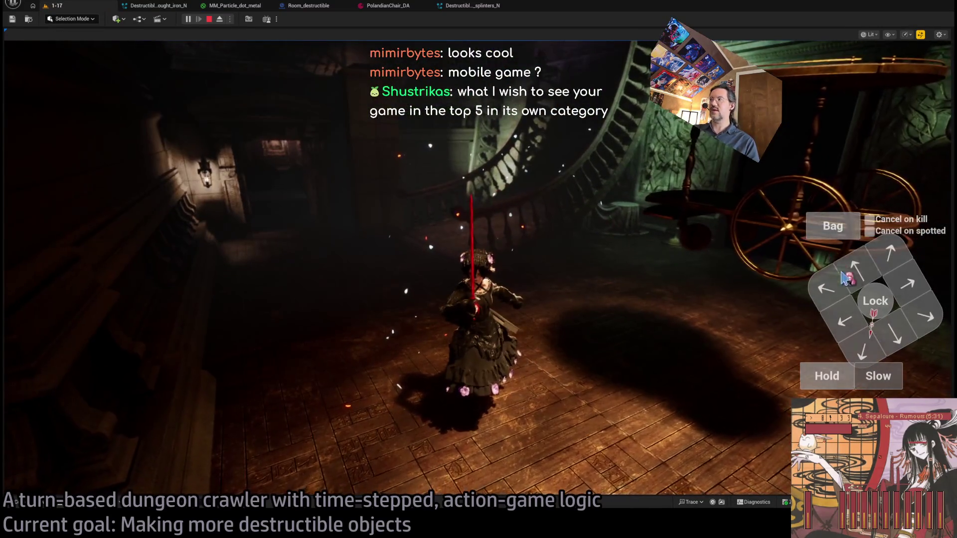
left_click(905, 283)
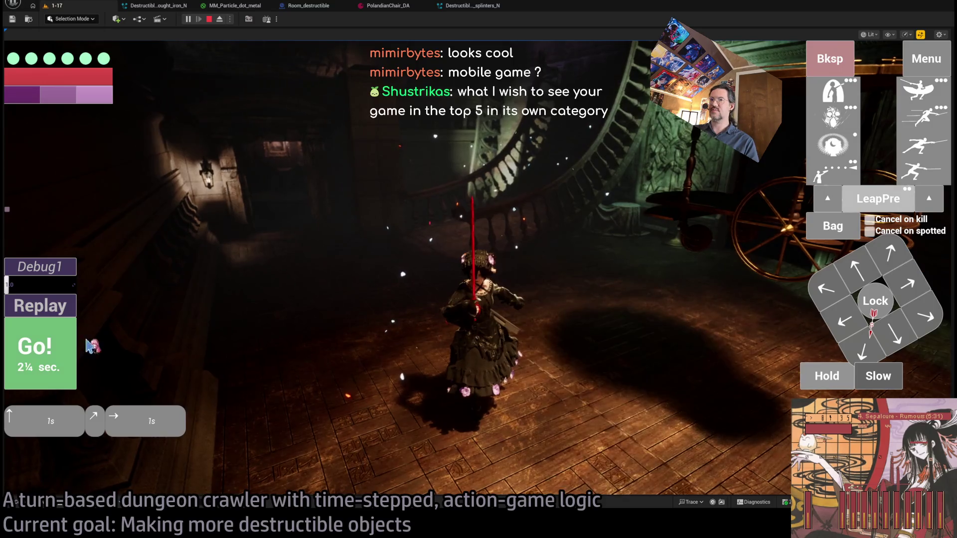
left_click(40, 349)
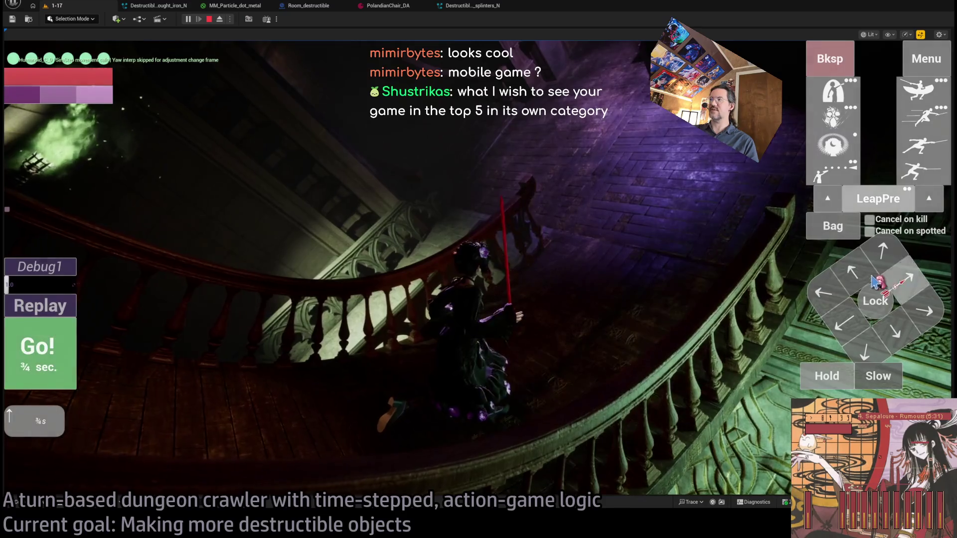
left_click(879, 283)
left_click(70, 343)
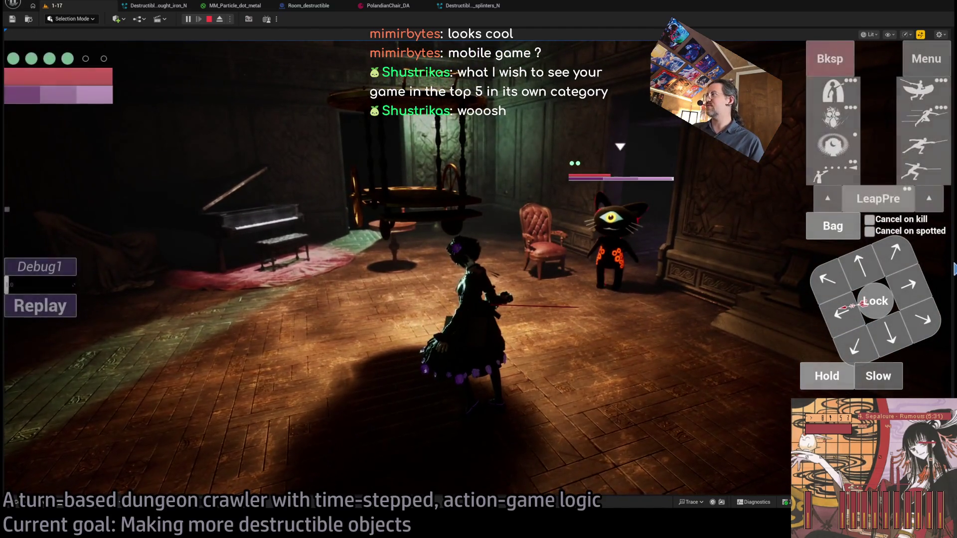
key("Escape")
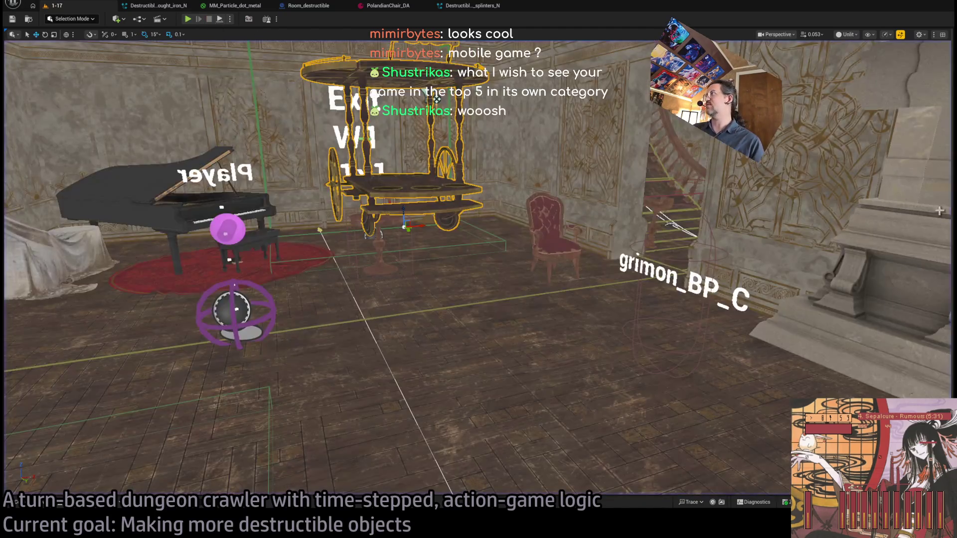
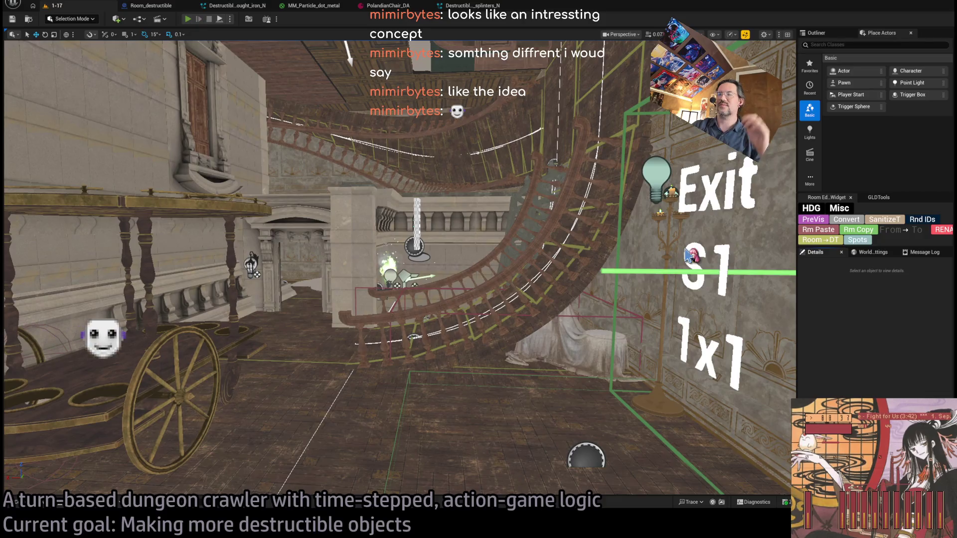
Play-test the level with Alt+P, narrow the side panels to widen the viewport, then stop
key("alt+p")
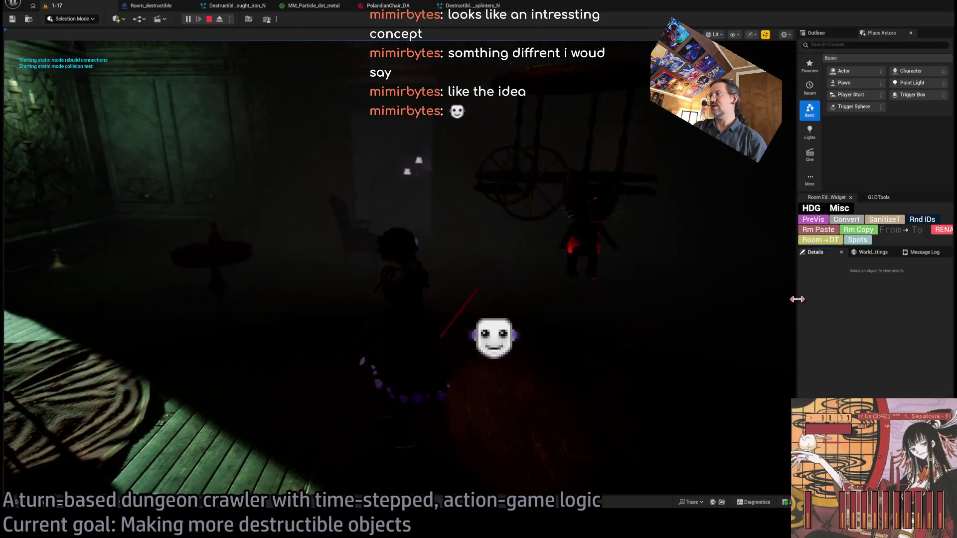
mouse_move(799, 304)
left_mouse_down()
mouse_move(940, 310)
mouse_move(261, 296)
left_mouse_up()
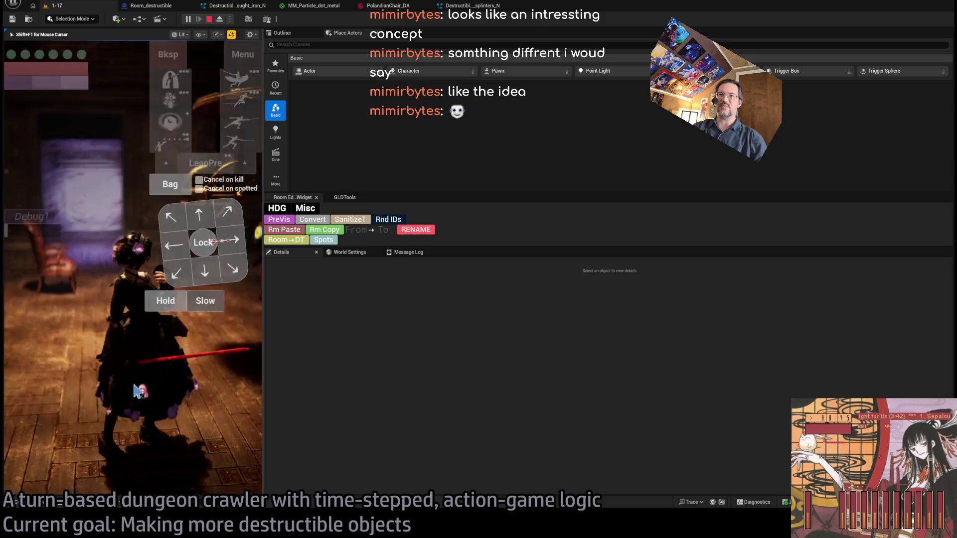
left_click_drag(263, 348, 896, 394)
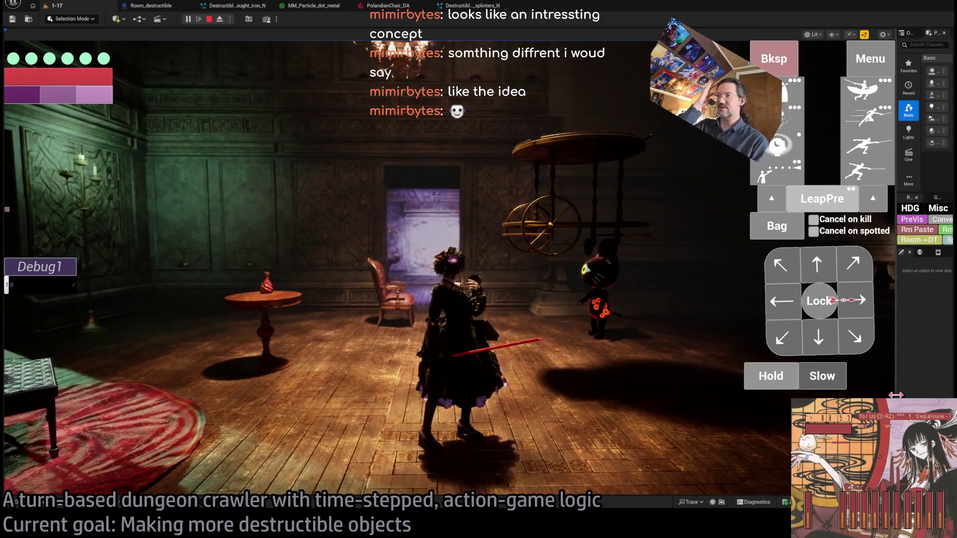
left_click_drag(900, 394, 923, 394)
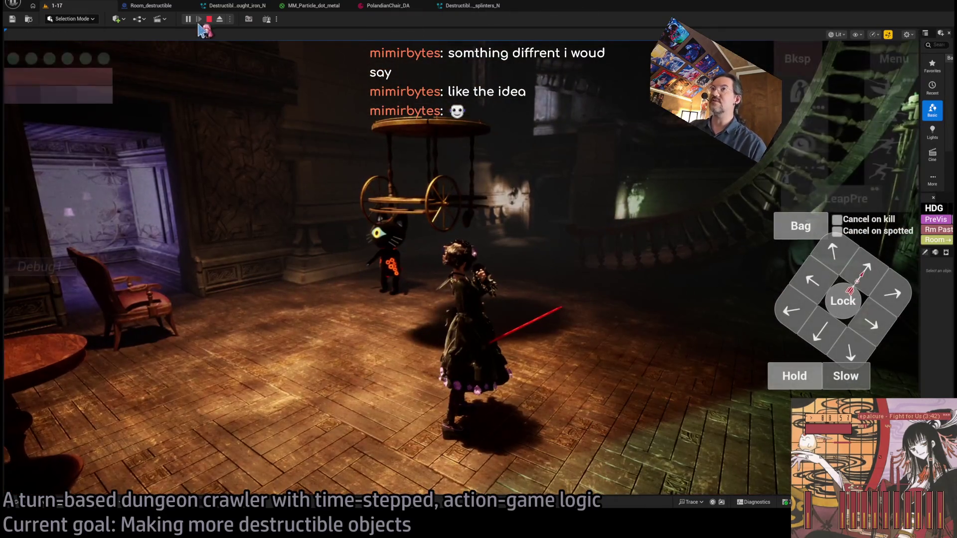
key("Escape")
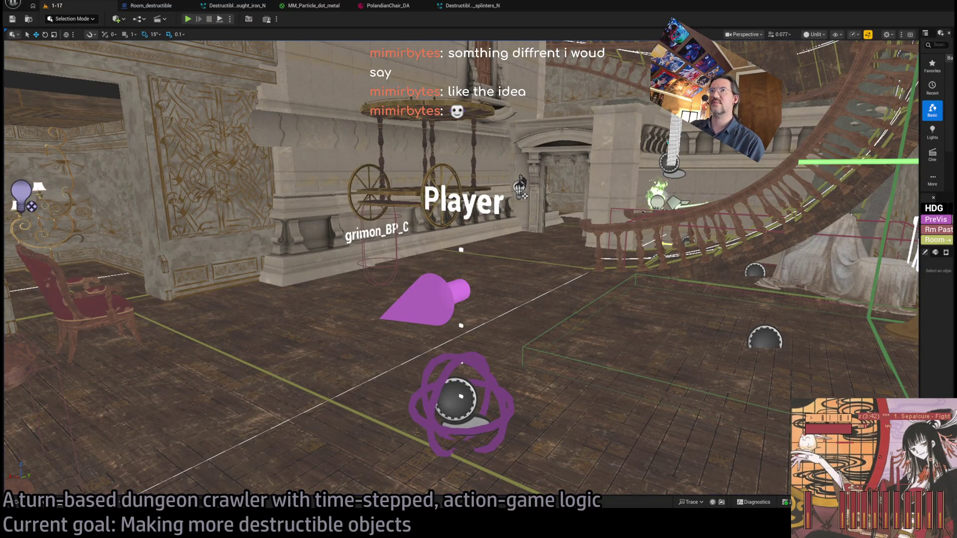
Launch a fresh Play In Editor session with Alt+P
key("alt+p")
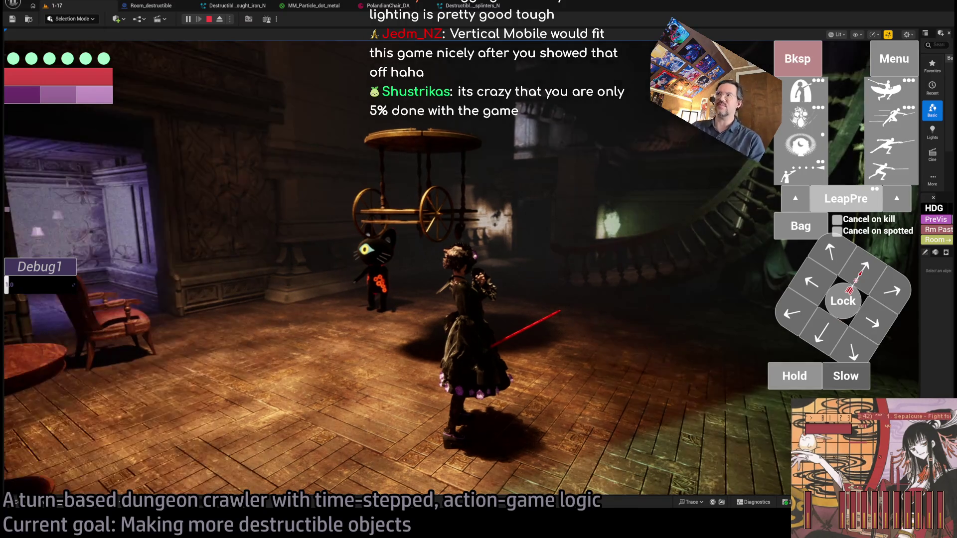
left_click_drag(843, 334, 205, 327)
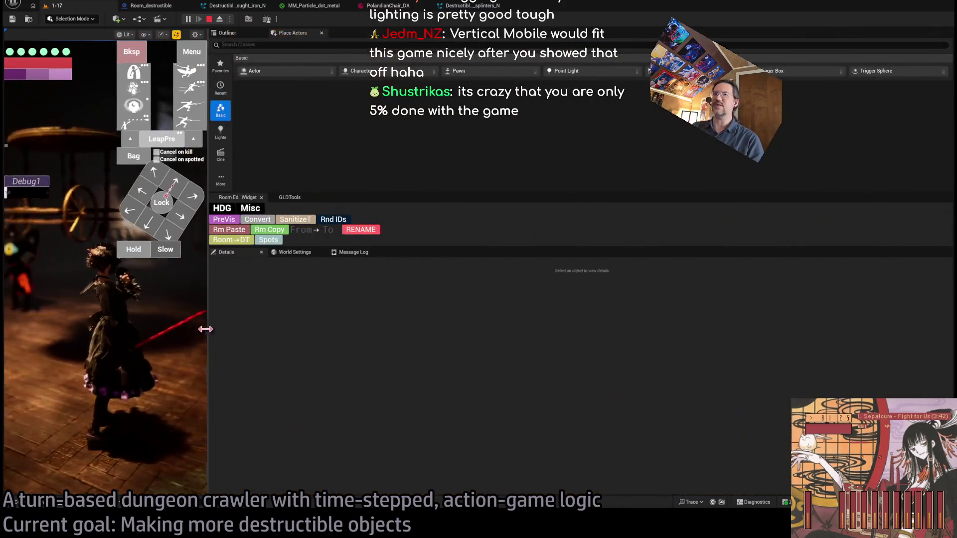
left_click_drag(325, 330, 922, 324)
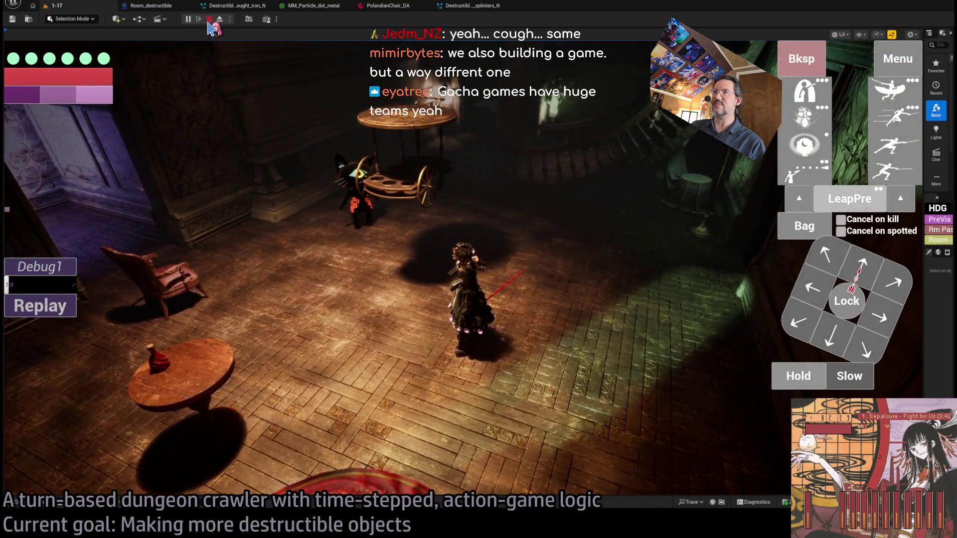
Stop the running session from the toolbar and start Play In Editor again
left_click(209, 19)
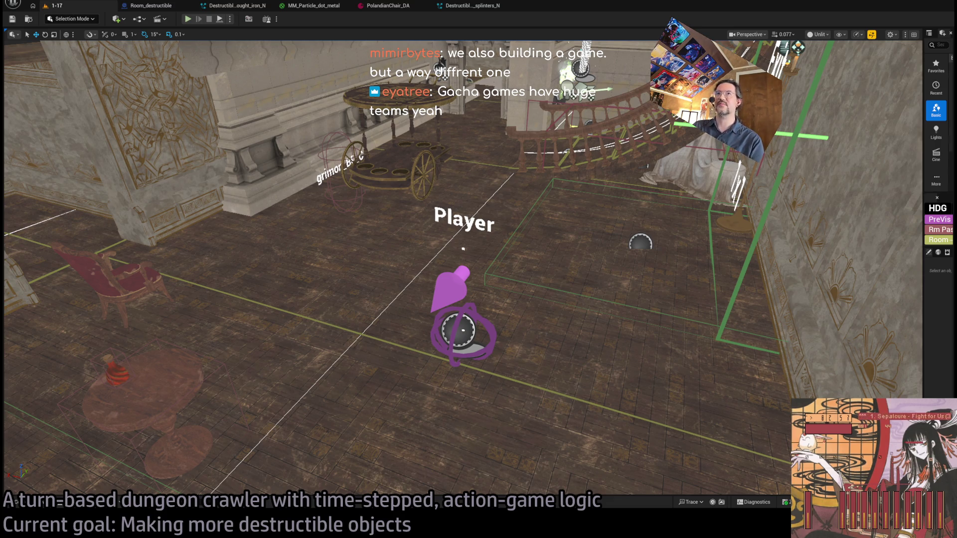
key("alt+p")
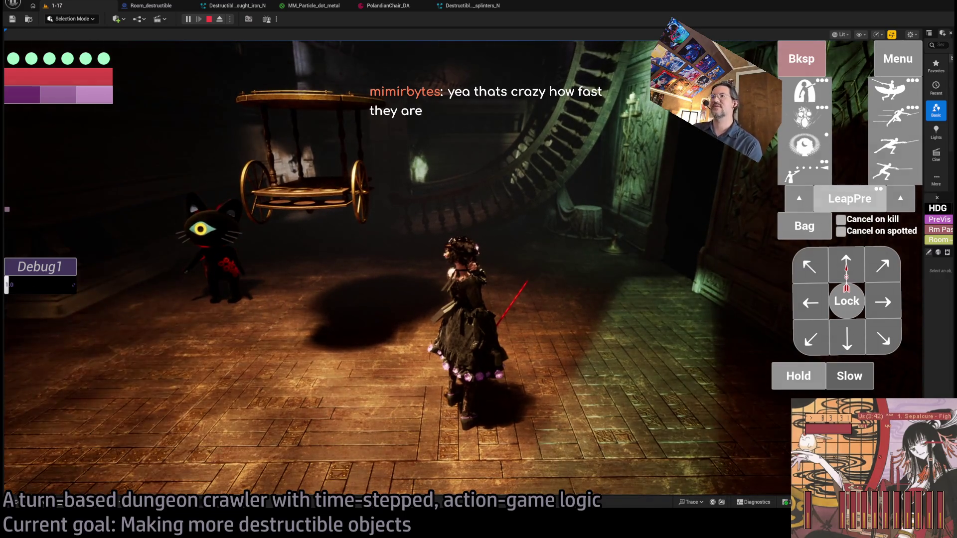
Focus the game view, toggle mouse capture with Shift+F1, and rotate the camera counter-clockwise
left_click(401, 324)
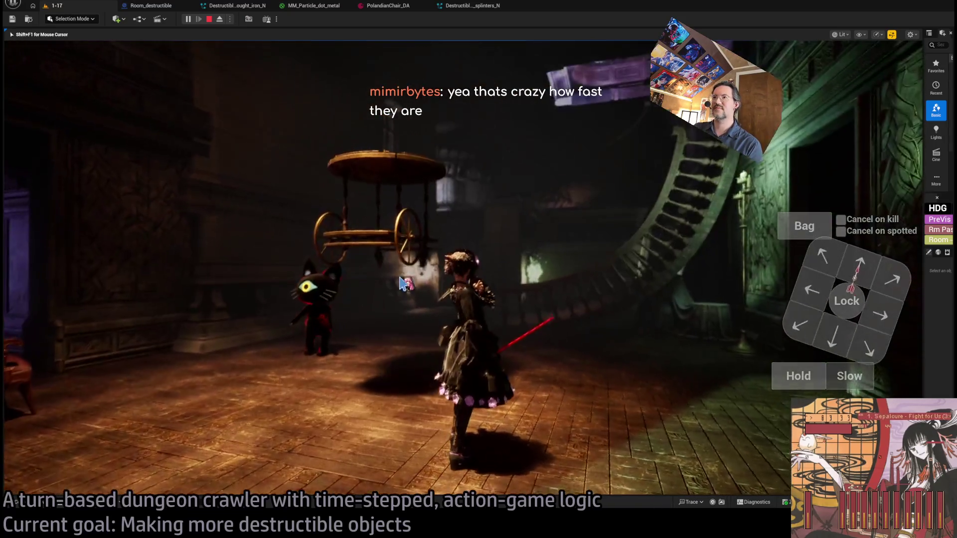
key("shift+F1")
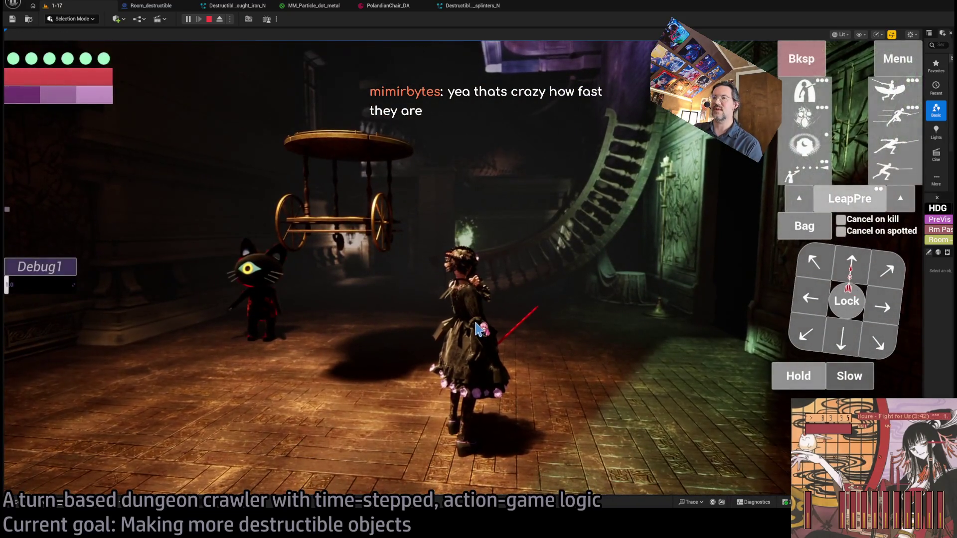
left_click(480, 329)
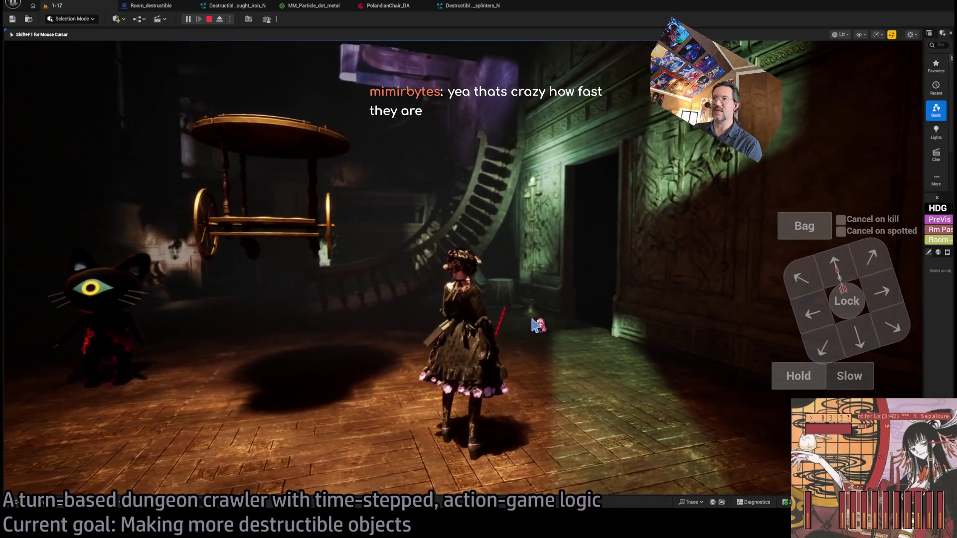
key("shift+F1")
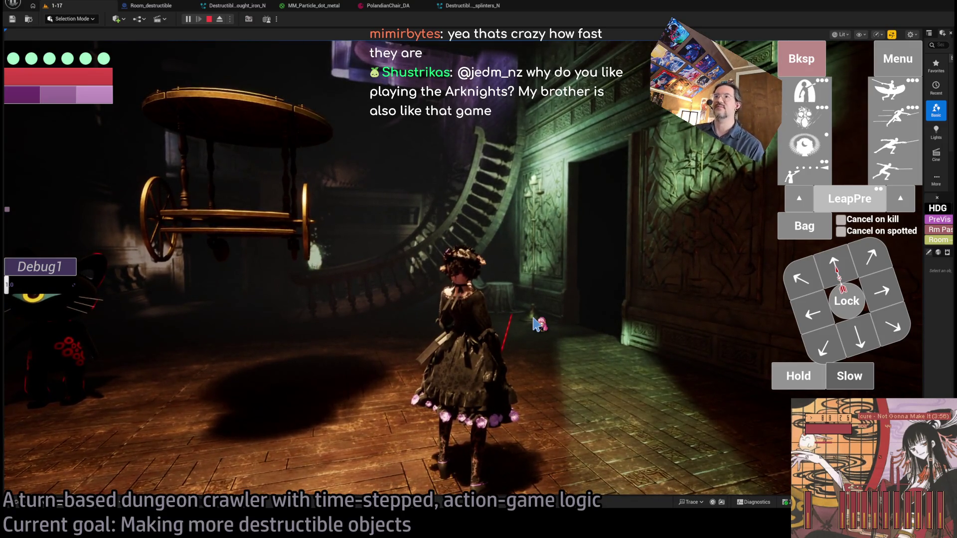
key("q")
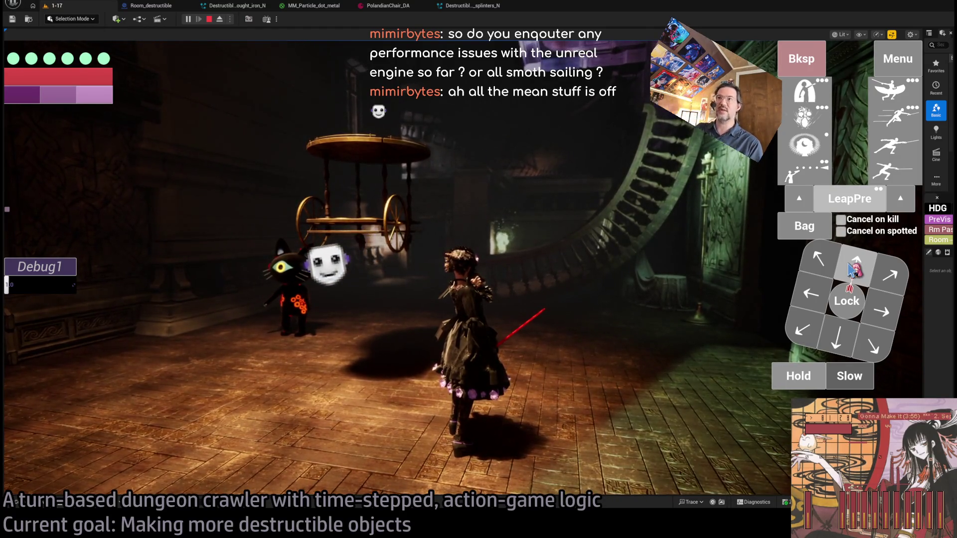
Walk the character around the room, swinging the camera toward the table and chair, then stop play
left_click(850, 266)
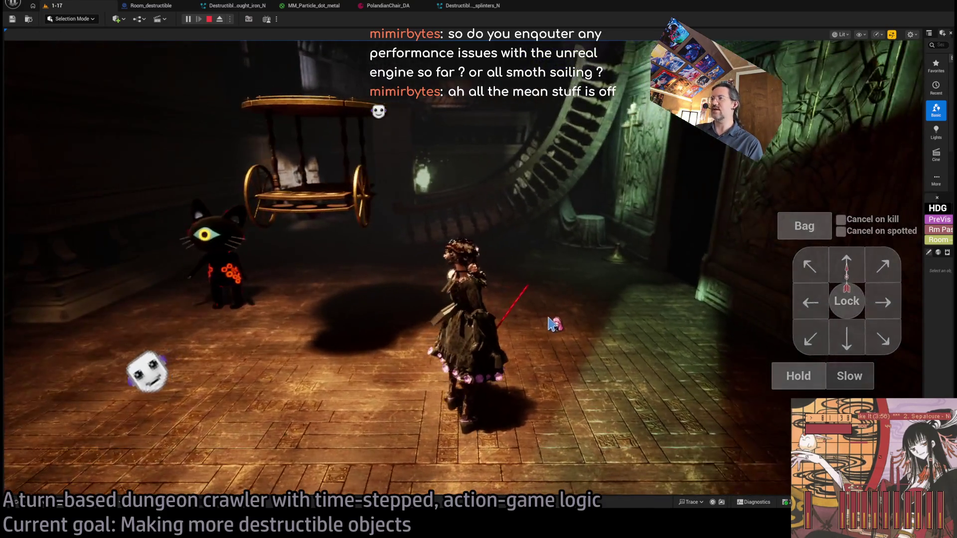
left_click(630, 320)
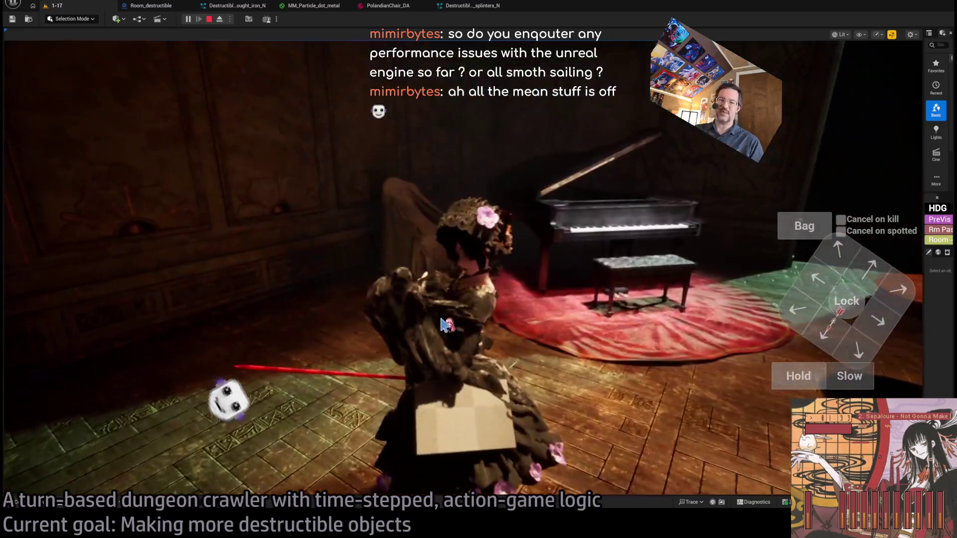
mouse_move(438, 333)
left_mouse_down()
mouse_move(693, 375)
mouse_move(634, 301)
mouse_move(597, 310)
left_mouse_up()
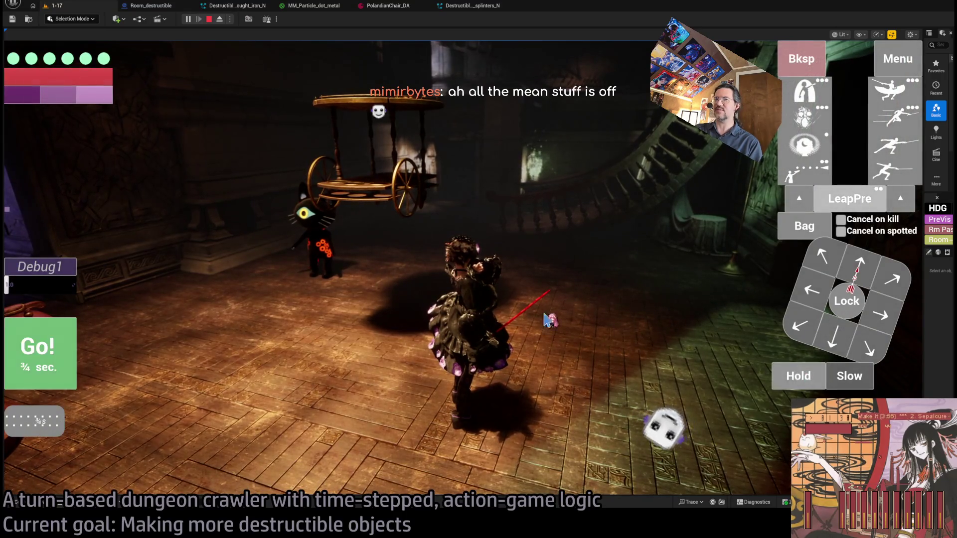
left_click(47, 345)
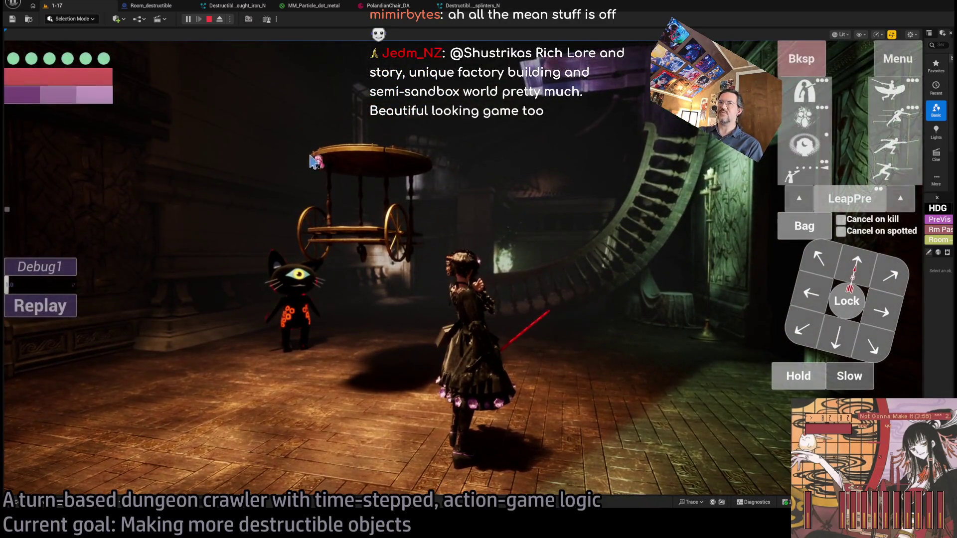
left_click(476, 283)
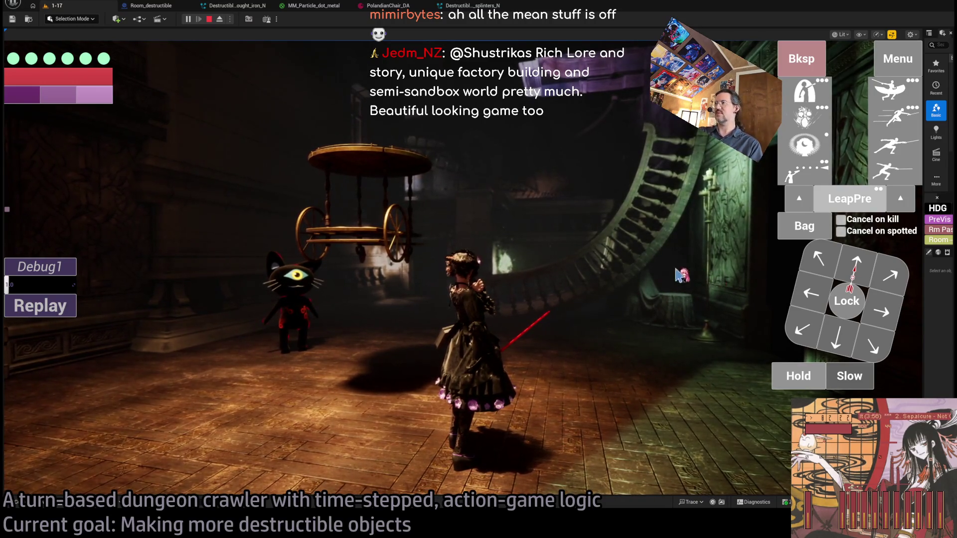
left_click(612, 297)
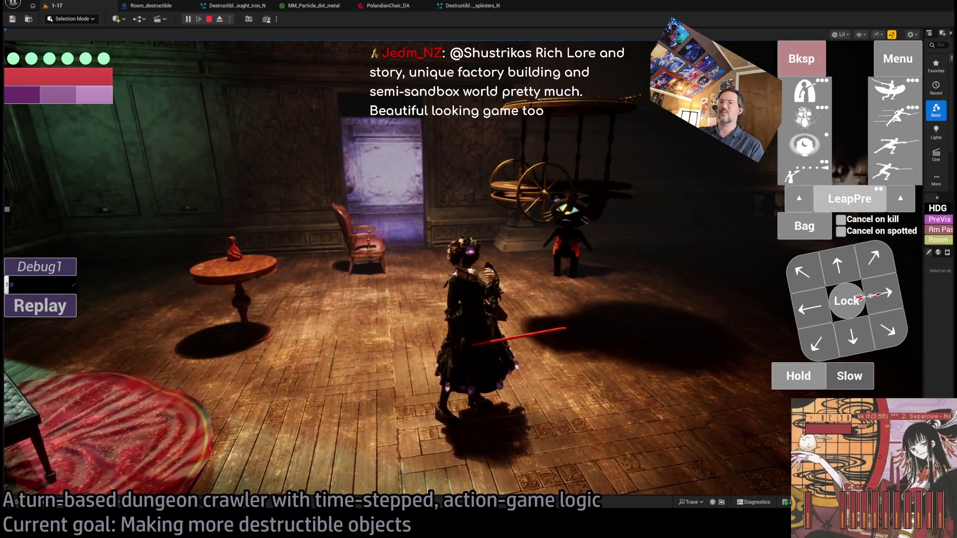
left_click(422, 411)
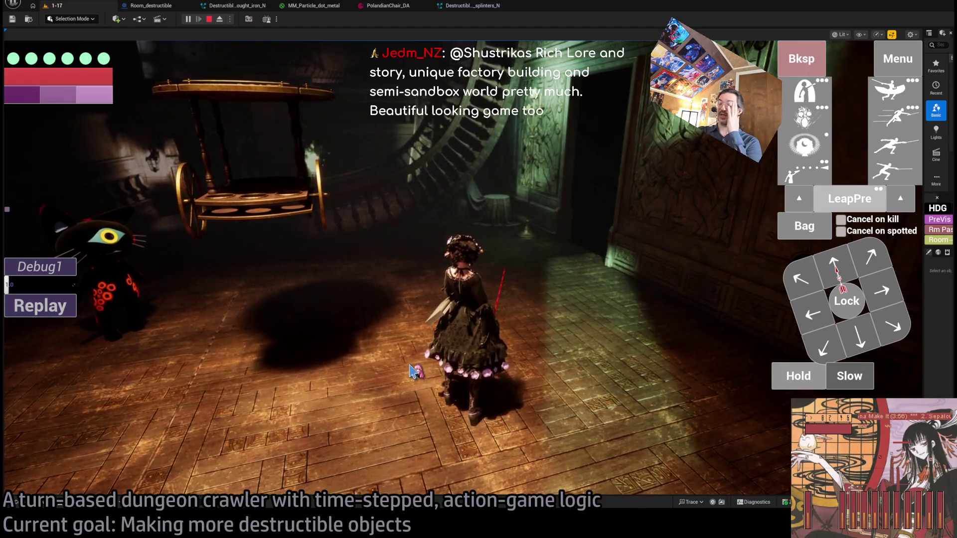
left_click(810, 317)
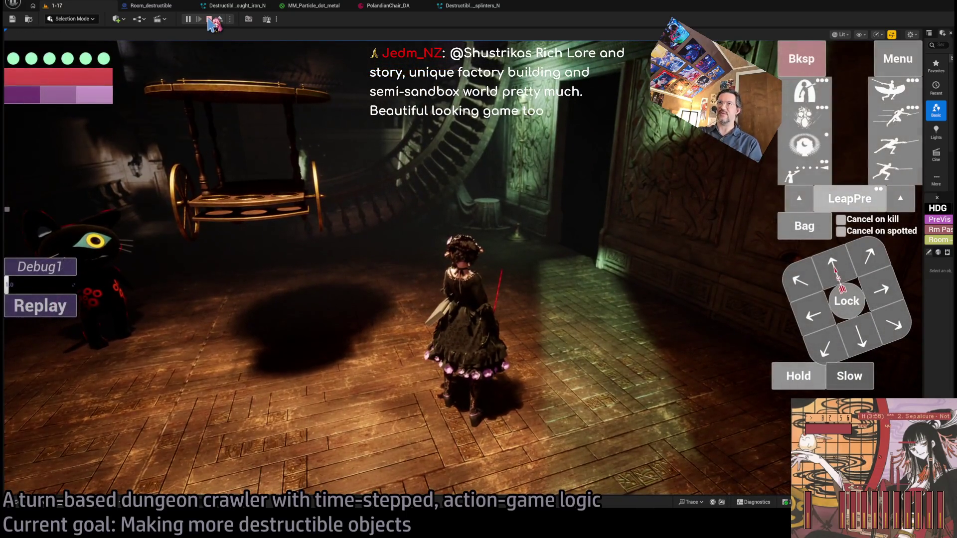
left_click(210, 20)
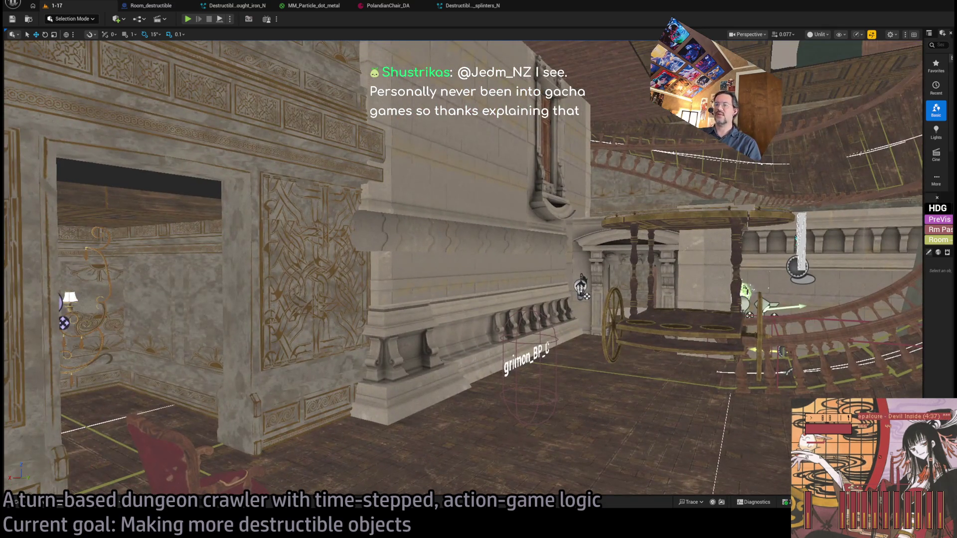
Switch from the editor to the browser window with Alt+Tab
key("alt+Tab")
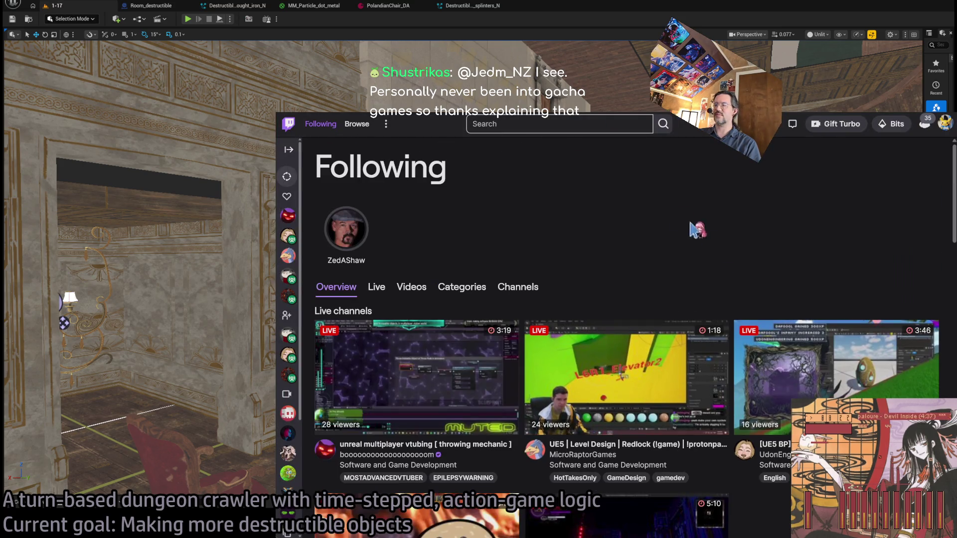
Search Twitch for the streamer's channel name and open the channel page
left_click(564, 123)
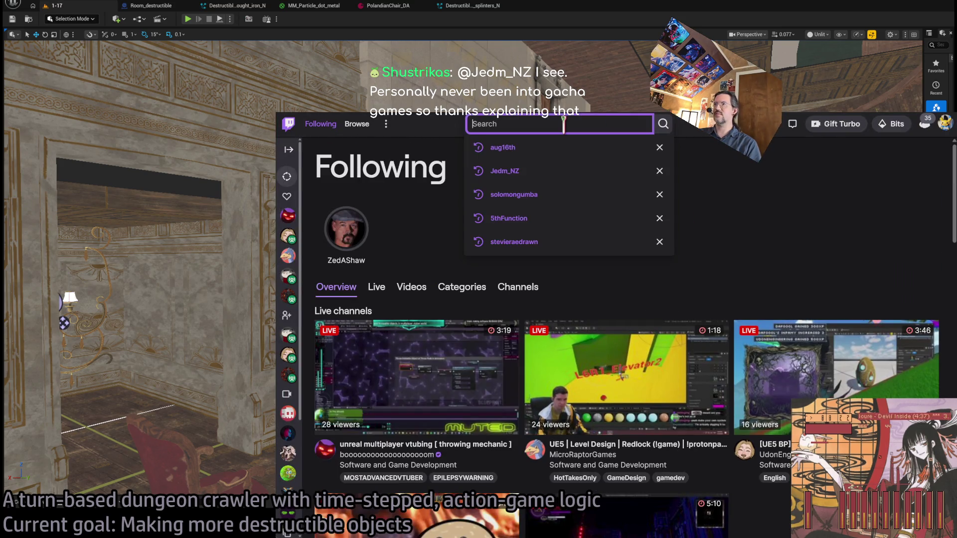
type("m")
key("BackSpace")
type("munglo")
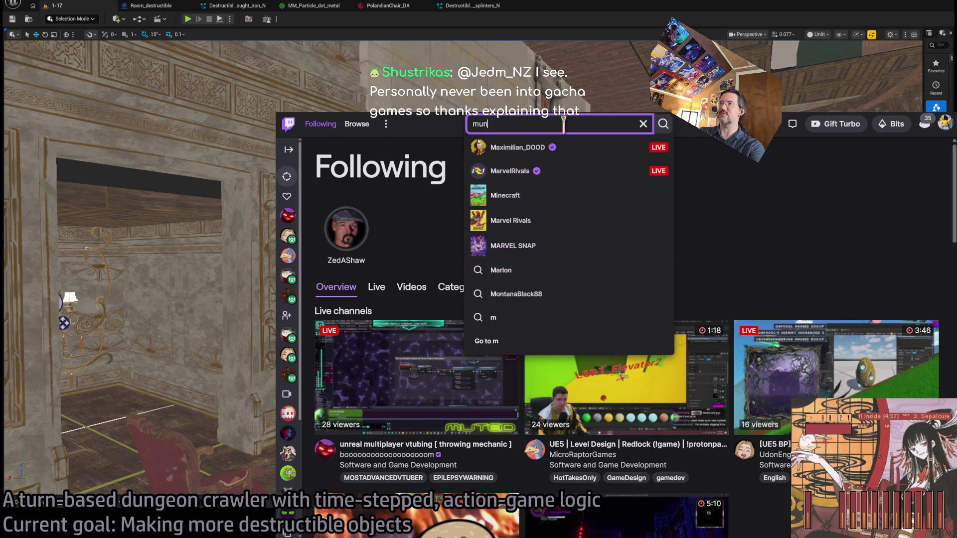
key("Return")
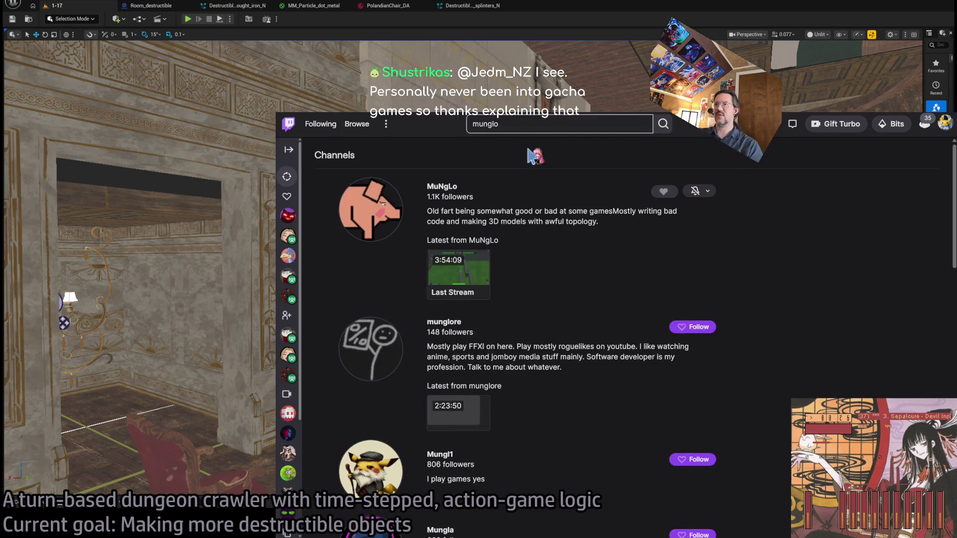
left_click(442, 190)
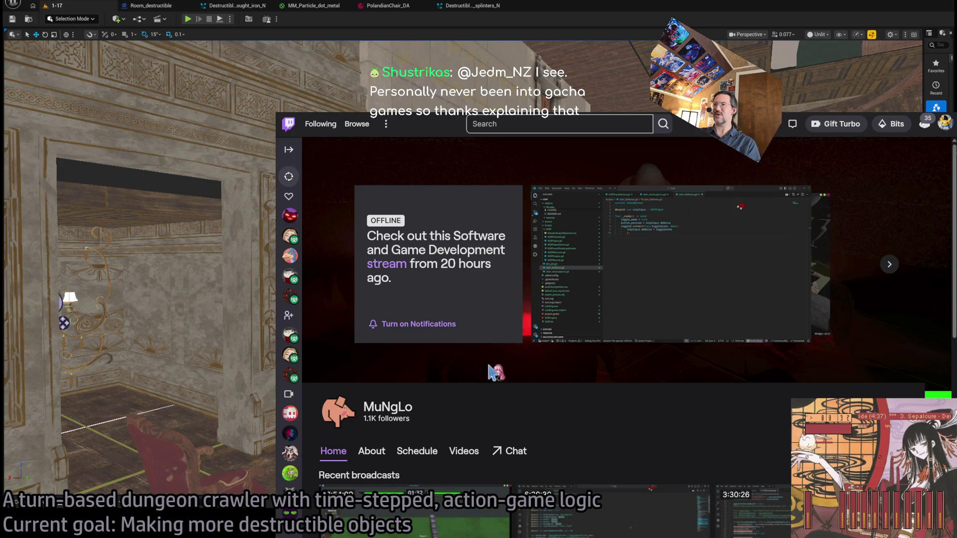
Play the channel's most recent broadcast, skip far ahead, then return to the editor
scroll(481, 371, "down", 3)
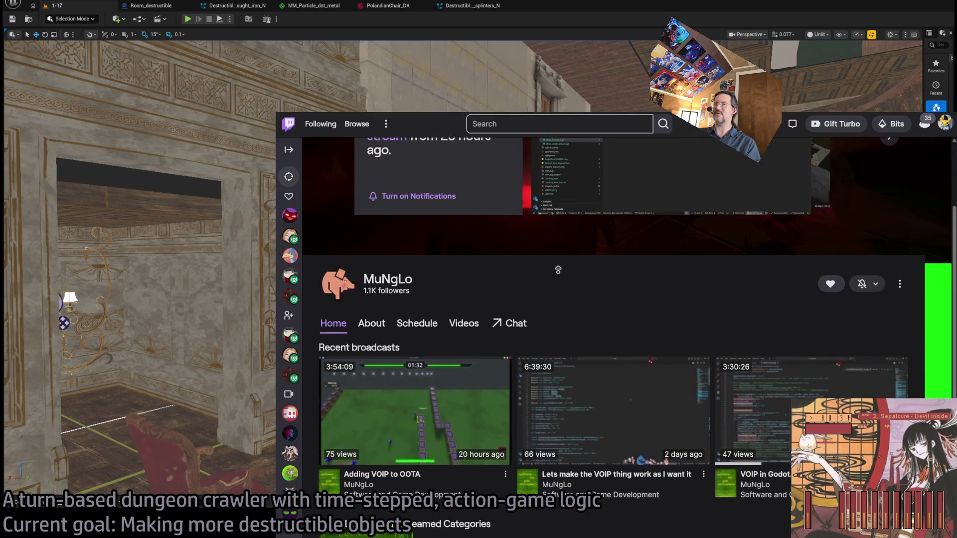
scroll(605, 309, "up", 1)
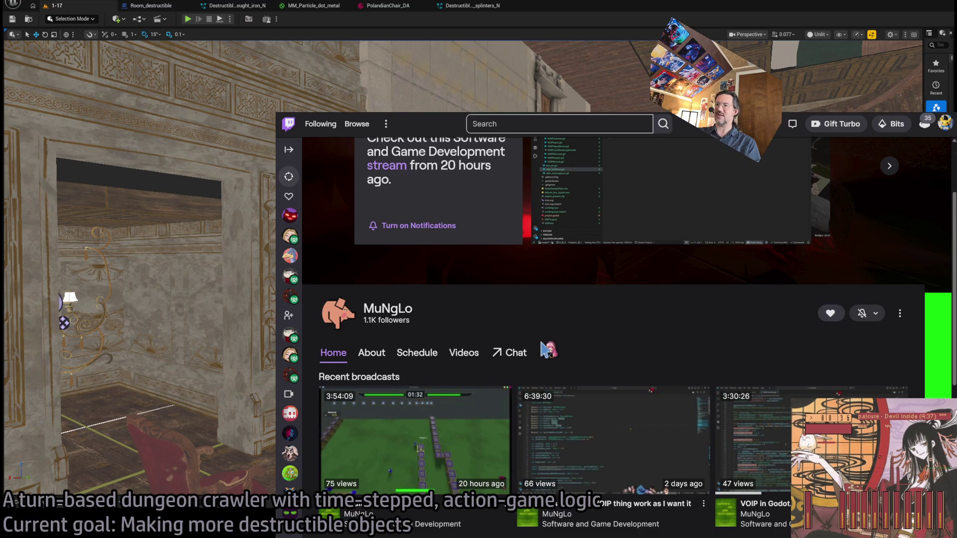
left_click(446, 429)
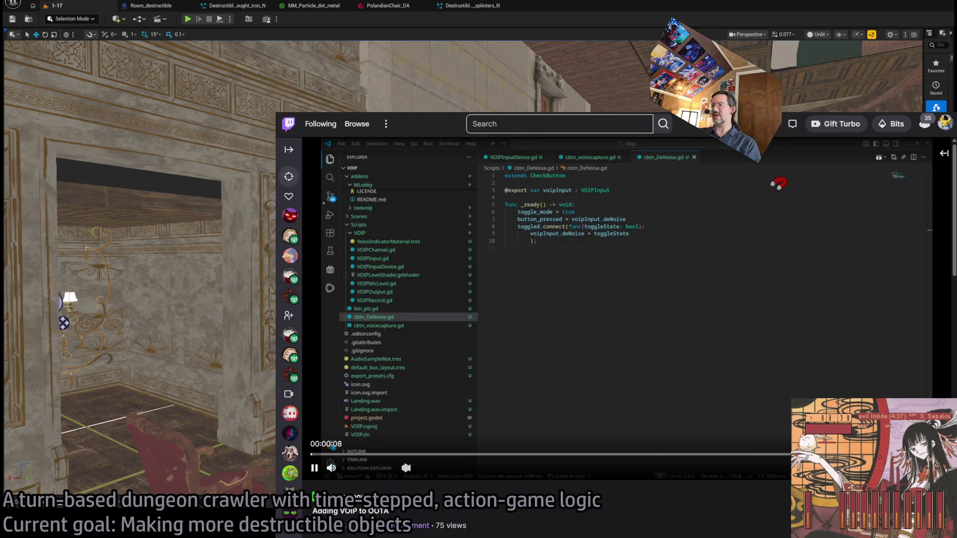
left_click(831, 455)
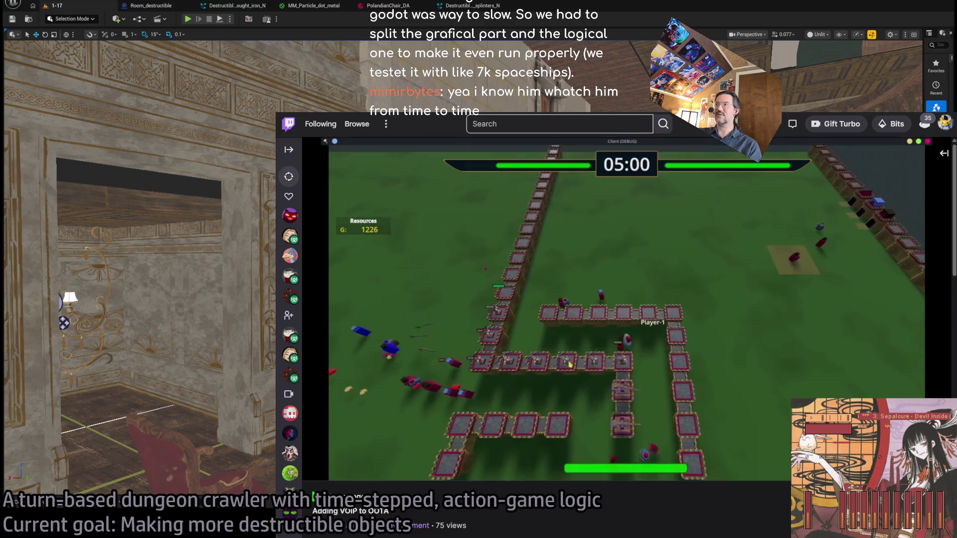
key("alt+Tab")
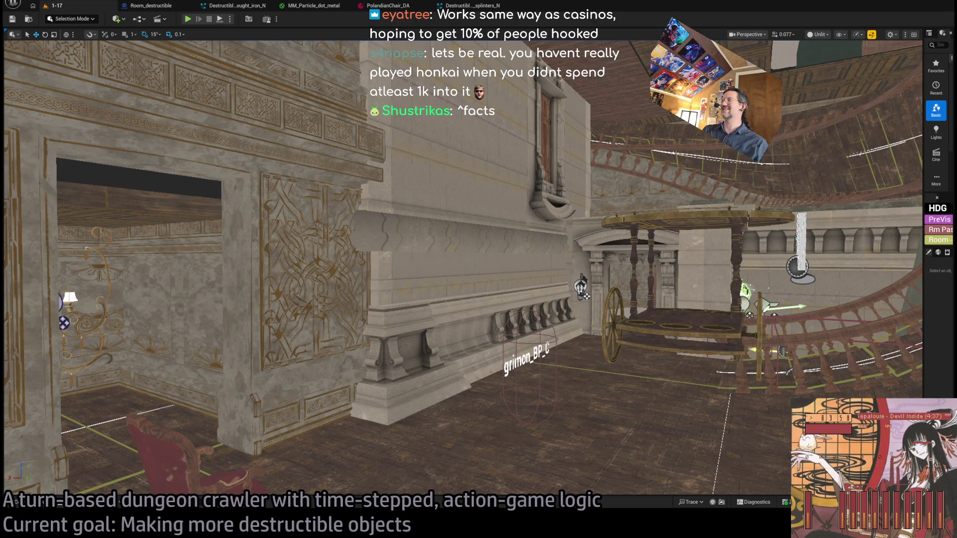
Fly the camera down from the ceiling to the tea cart by the staircase and select it
scroll(462, 269, "up", 2)
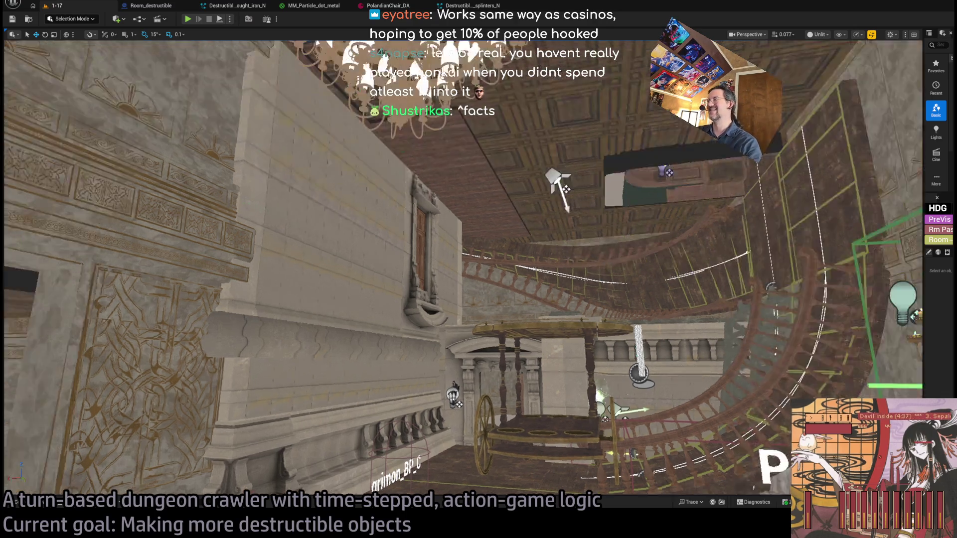
scroll(463, 269, "up", 2)
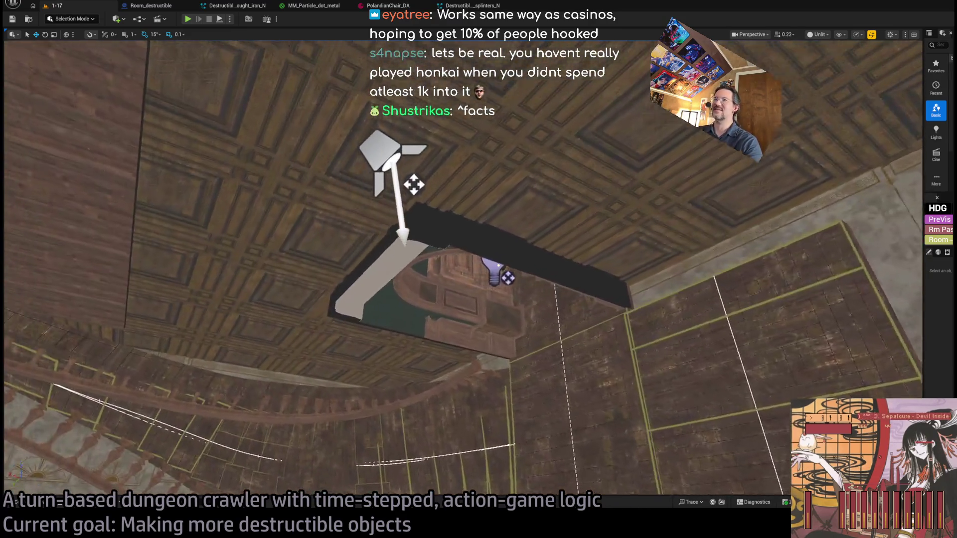
mouse_move(462, 269)
left_mouse_down()
mouse_move(462, 329)
mouse_move(418, 359)
mouse_move(419, 299)
mouse_move(458, 324)
mouse_move(458, 379)
mouse_move(423, 324)
mouse_move(449, 328)
left_mouse_up()
scroll(428, 329, "up", 1)
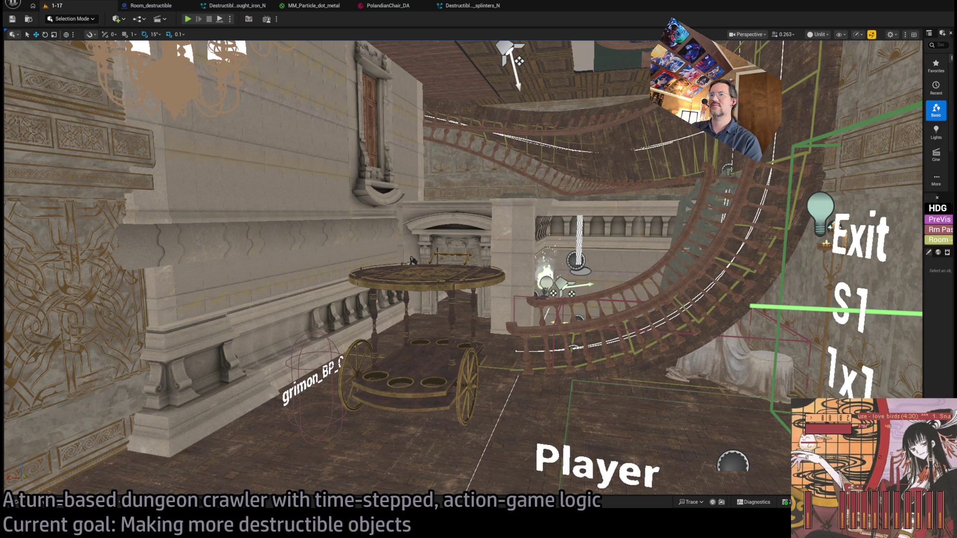
scroll(478, 269, "up", 6)
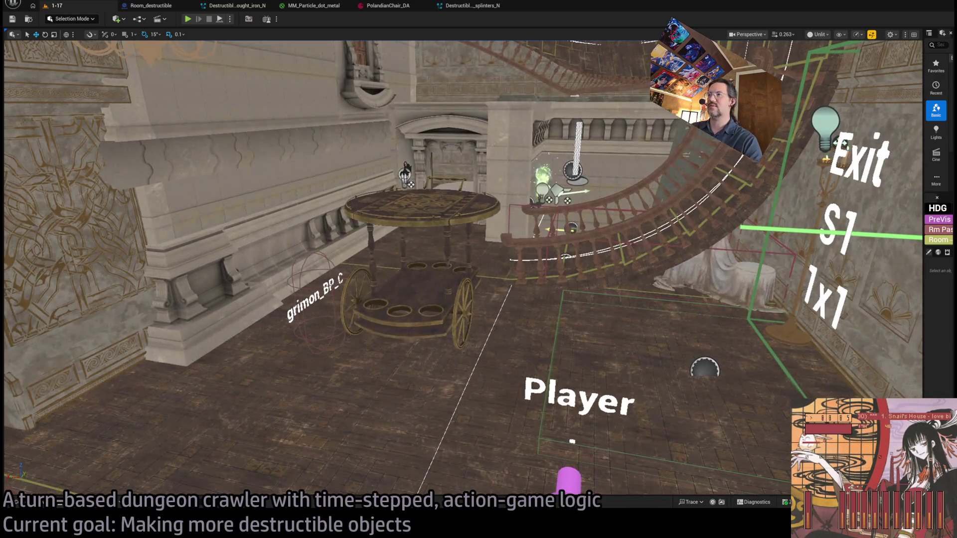
left_click(421, 209)
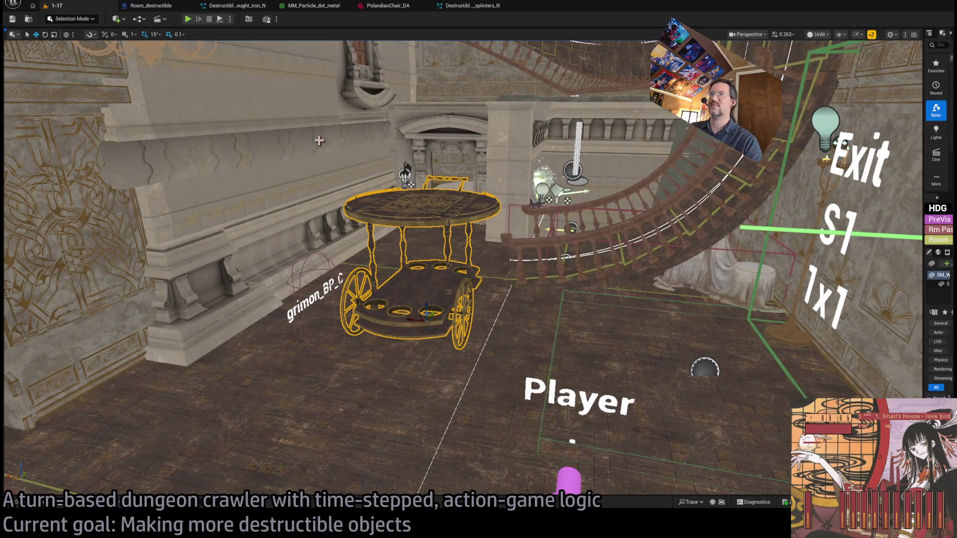
Widen the Details panel, locate SM_WaiterStand, and lower the cart to Z 3225.16
mouse_move(922, 160)
left_mouse_down()
mouse_move(679, 175)
mouse_move(738, 174)
left_mouse_up()
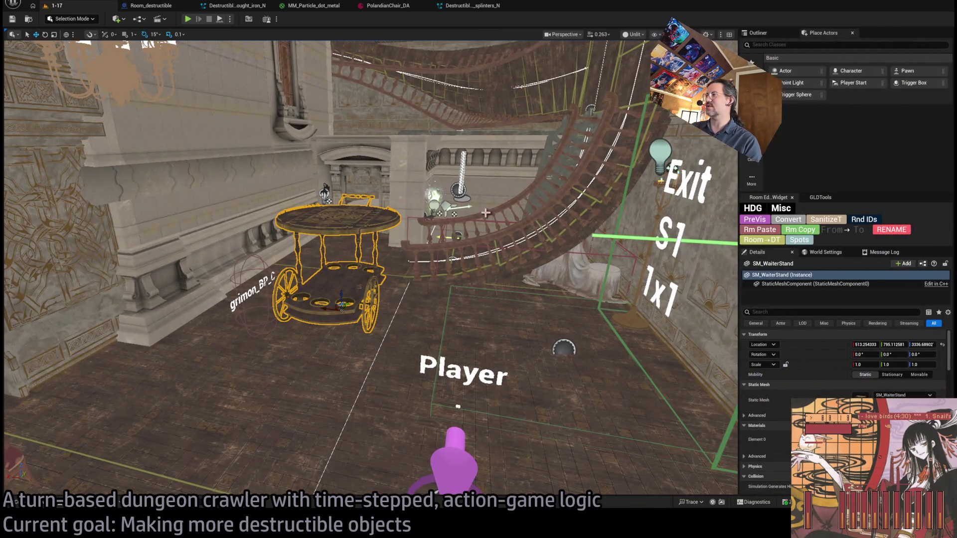
scroll(369, 269, "up", 3)
left_click_drag(368, 269, 309, 282)
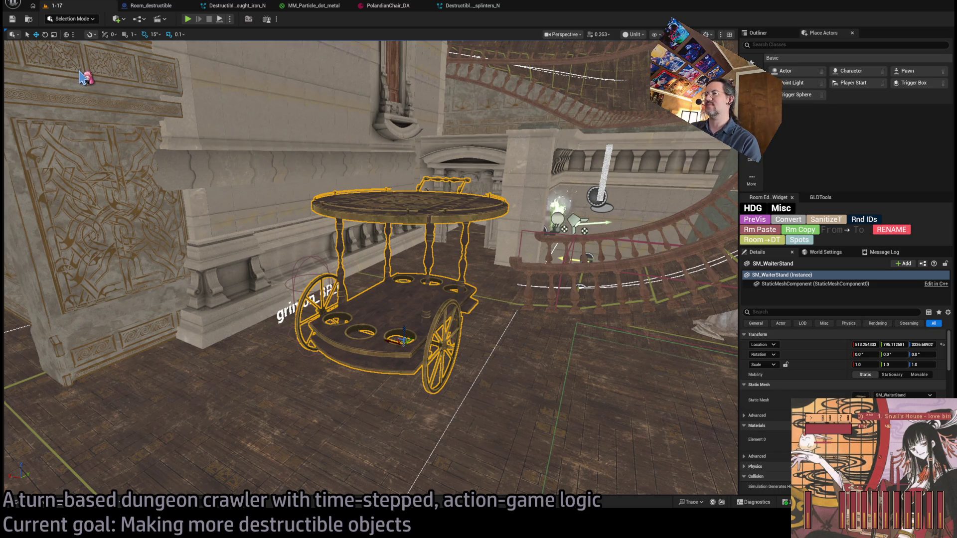
left_click(56, 505)
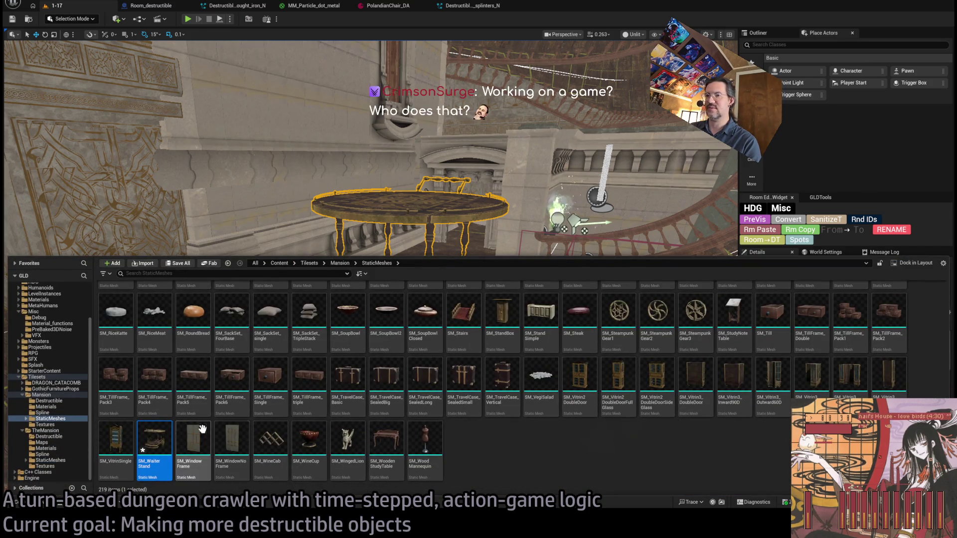
key("ctrl+space")
key("f")
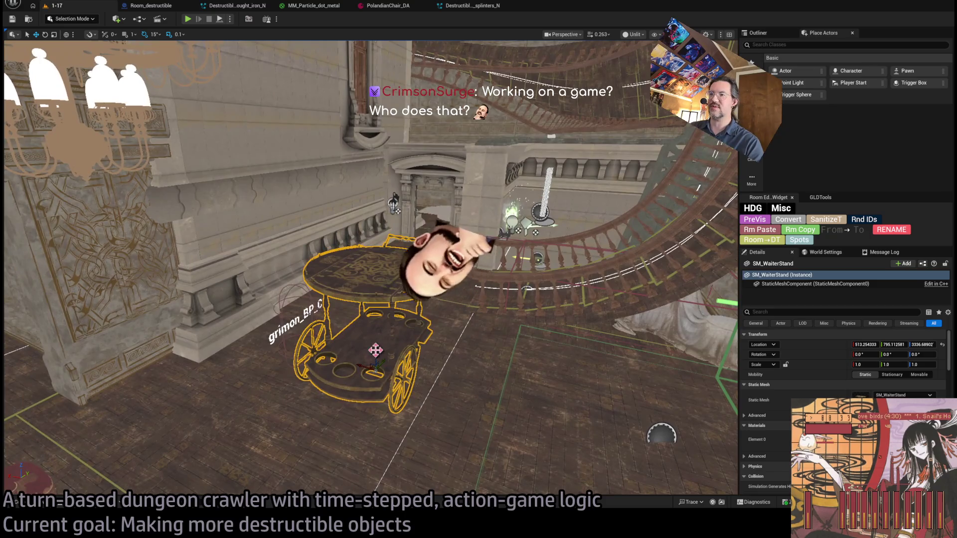
left_click_drag(367, 346, 366, 464)
key("End")
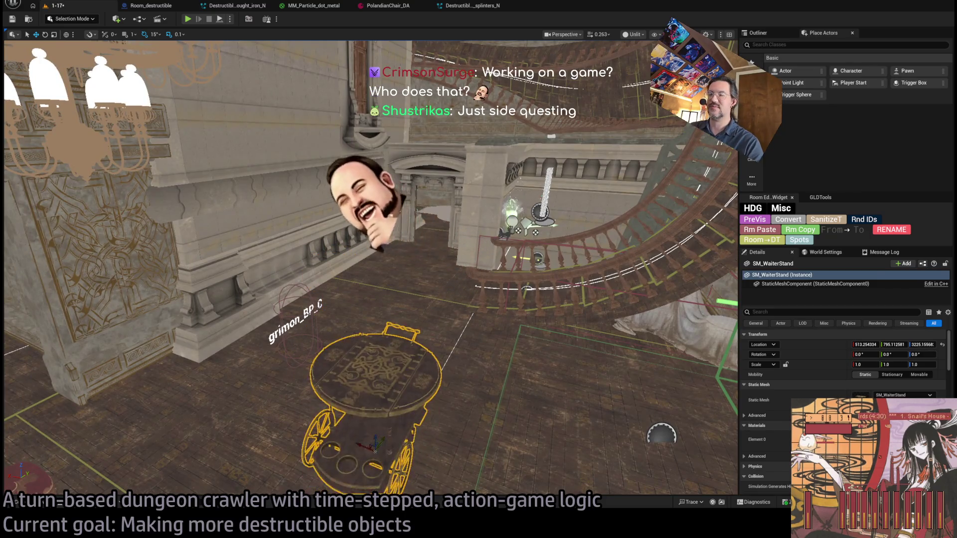
Frame the lowered cart and switch the editor to Fracture Mode
key("f")
left_click(86, 20)
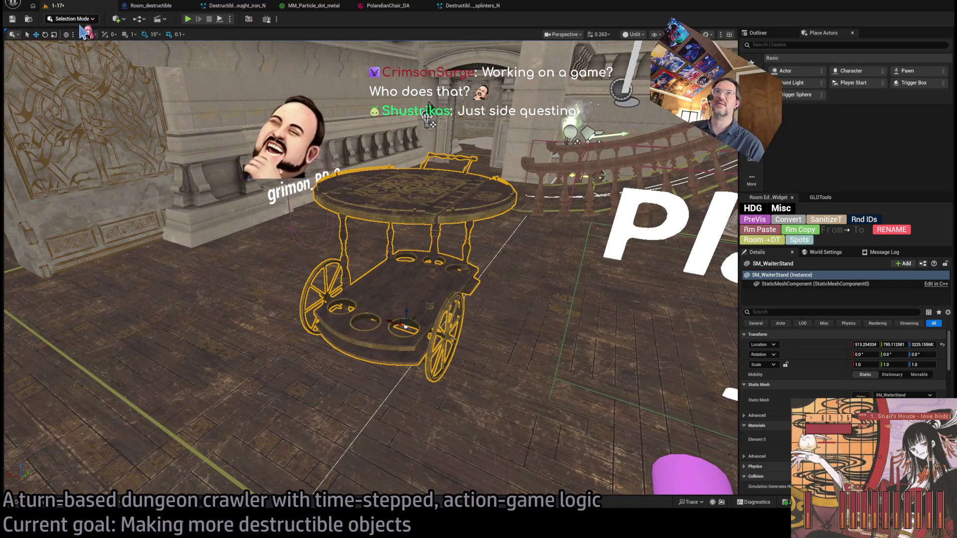
left_click(101, 76)
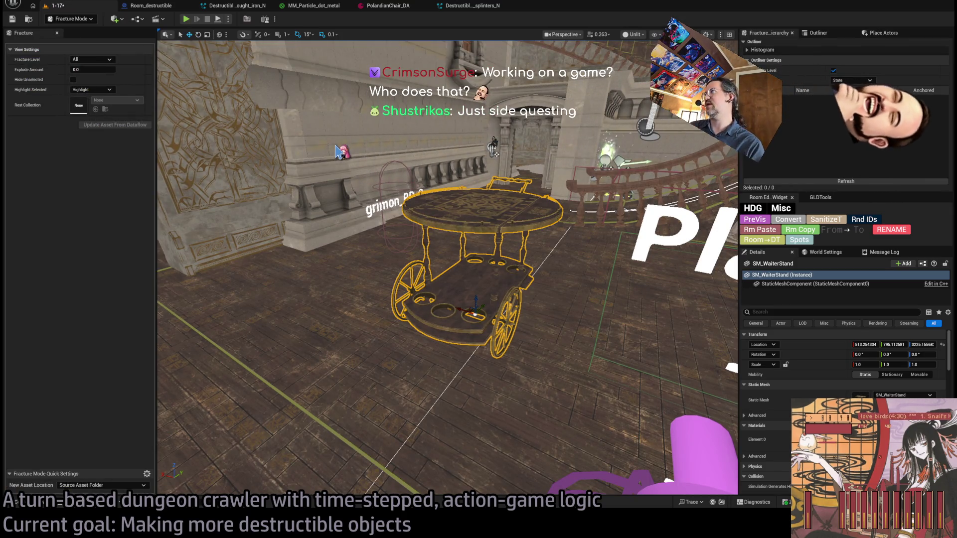
Dock the mode tools beside the fracture settings and place a planar cut through the waiter cart
left_click(883, 33)
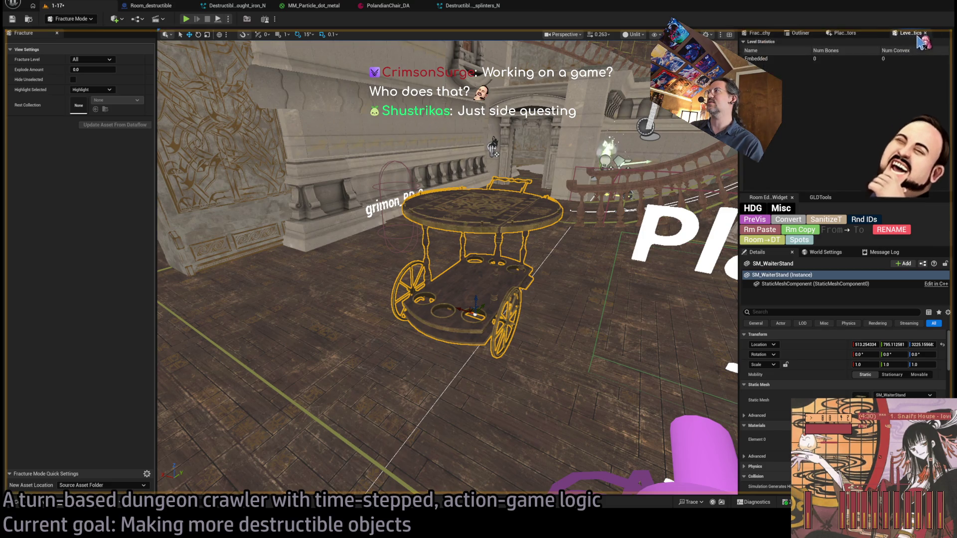
mouse_move(182, 99)
left_mouse_down()
mouse_move(45, 40)
mouse_move(100, 44)
left_mouse_up()
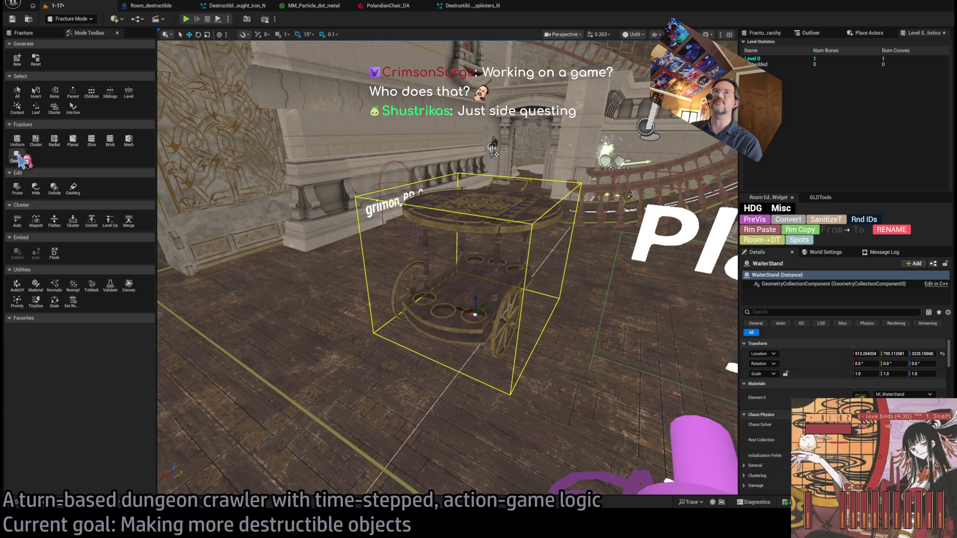
left_click(72, 141)
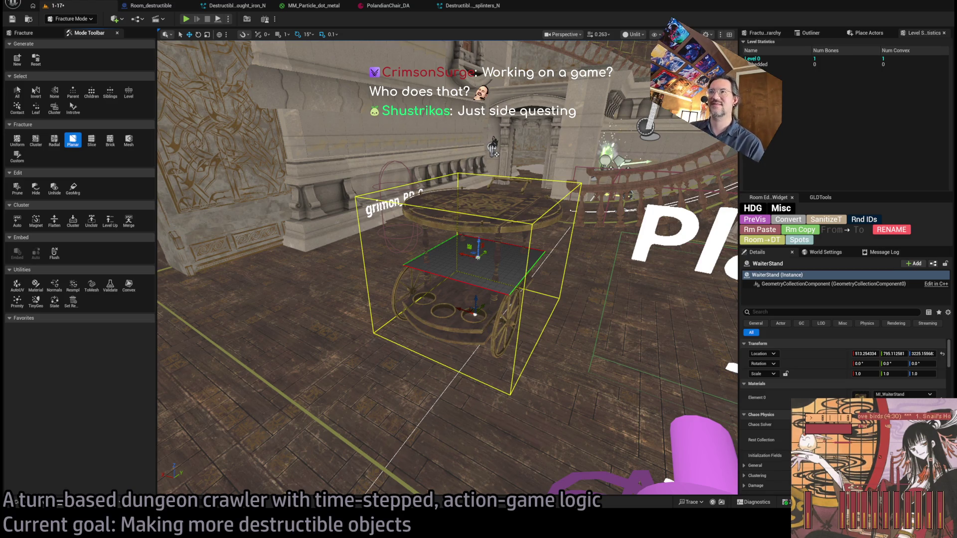
key("w")
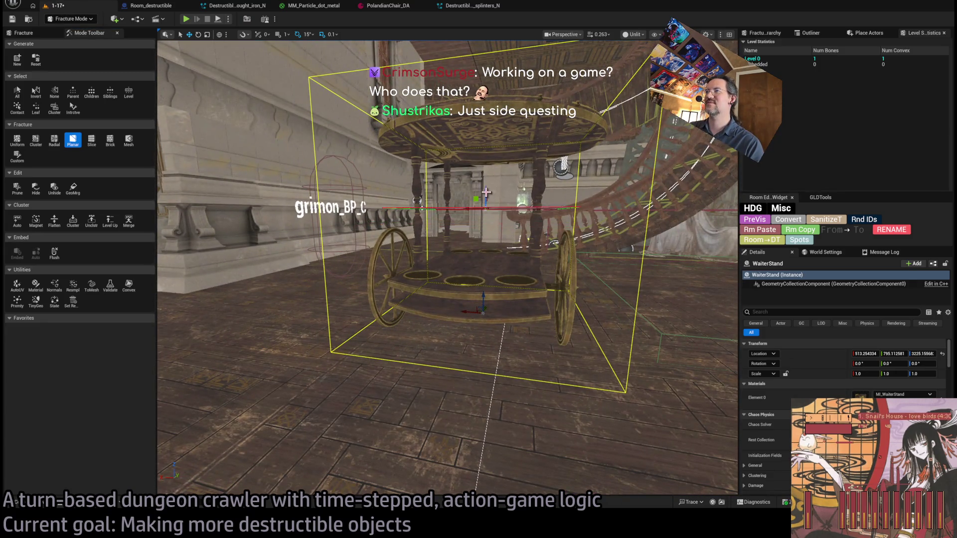
key("s")
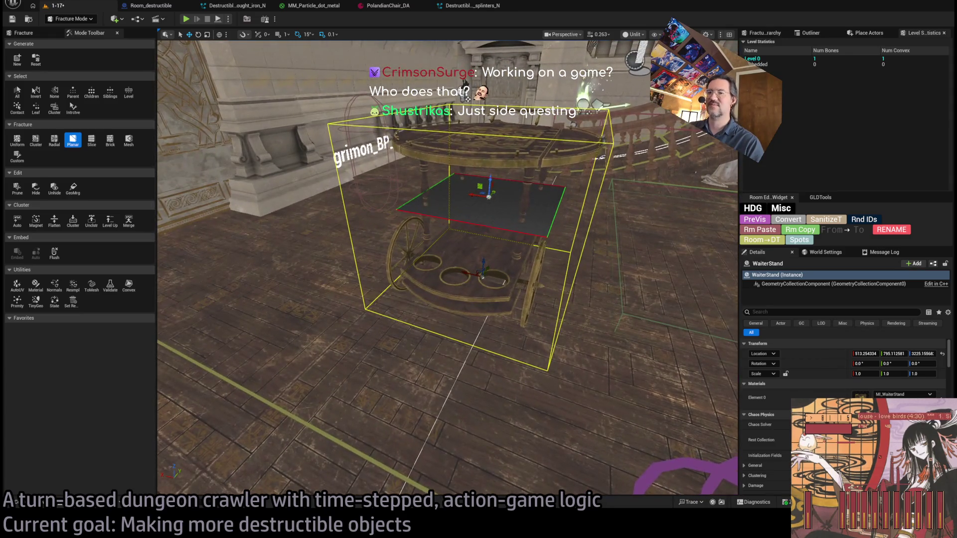
Cycle past the to-do document and Twitch page, then return to the level editor
key("alt+Tab")
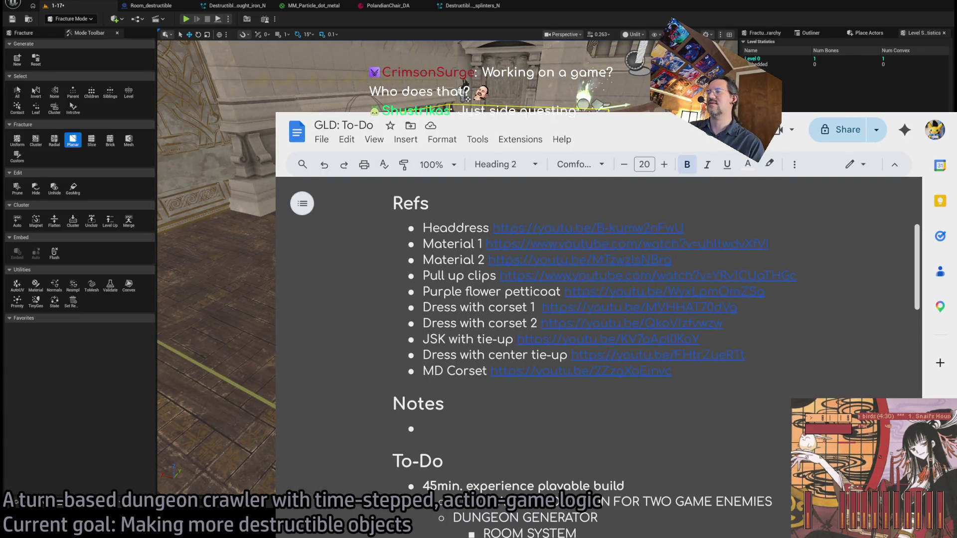
key("alt+Tab")
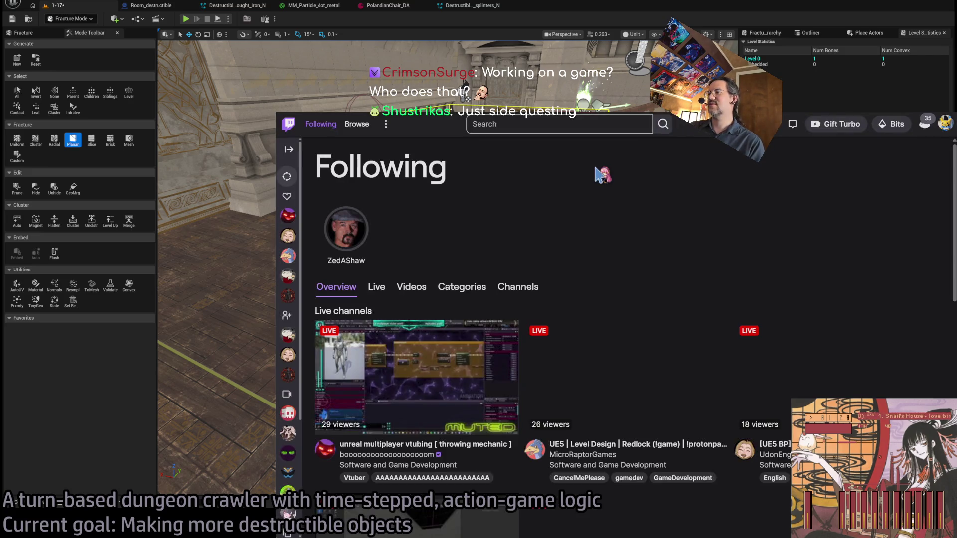
scroll(835, 358, "down", 2)
scroll(835, 357, "up", 3)
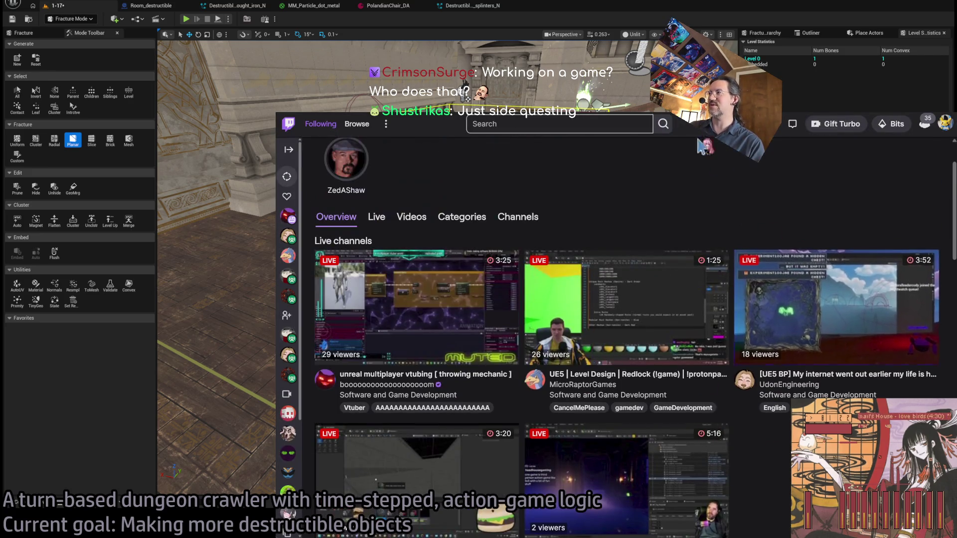
key("alt+Tab")
key("alt+Tab")
key("Tab")
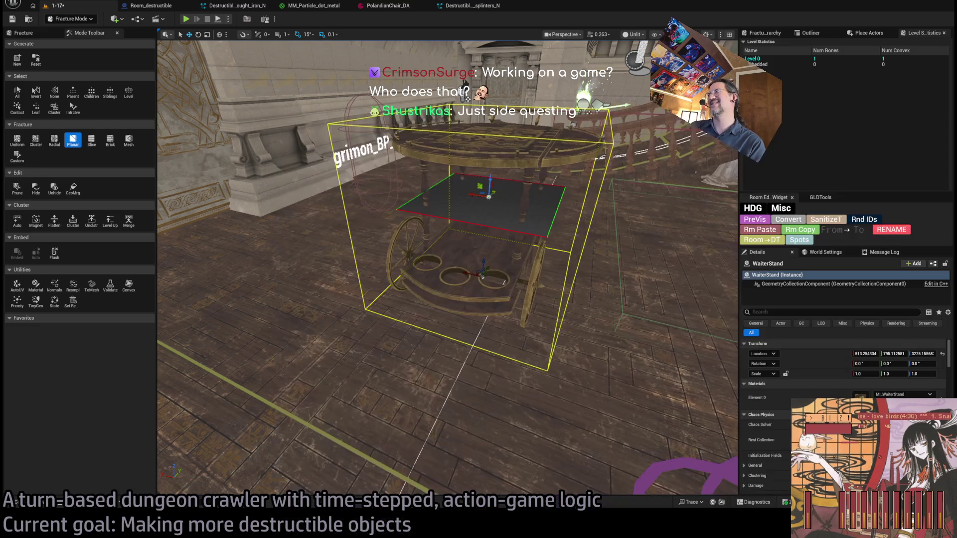
From a low side view, tilt the fracture plane upright and lift it through the cart's top tray
mouse_move(541, 248)
left_mouse_down()
mouse_move(416, 227)
mouse_move(399, 220)
mouse_move(408, 223)
mouse_move(403, 204)
left_mouse_up()
key("w")
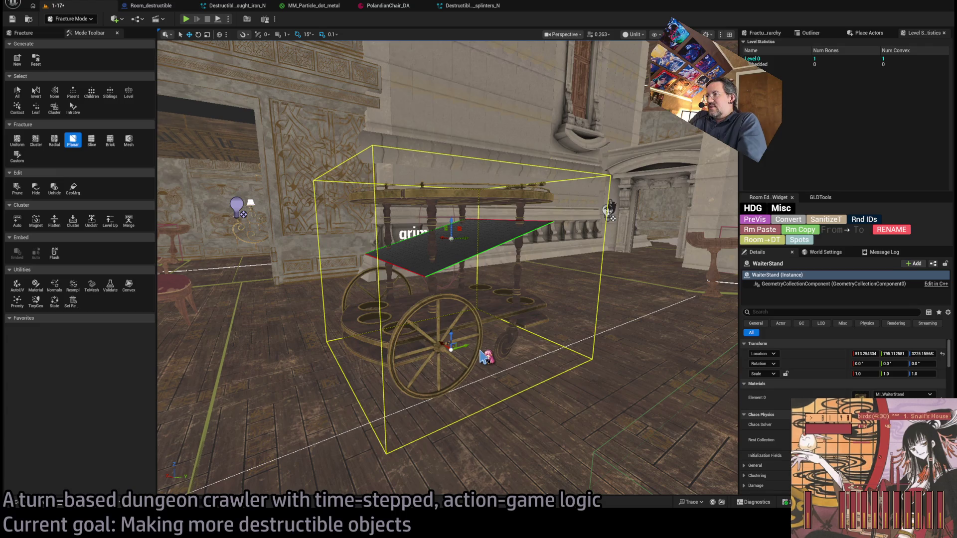
left_click_drag(482, 357, 466, 319)
key("e")
mouse_move(461, 257)
left_mouse_down()
mouse_move(481, 266)
mouse_move(468, 270)
mouse_move(474, 223)
mouse_move(459, 234)
mouse_move(454, 217)
mouse_move(438, 211)
mouse_move(454, 208)
mouse_move(459, 274)
mouse_move(438, 244)
mouse_move(458, 239)
mouse_move(449, 244)
left_mouse_up()
key("w")
key("e")
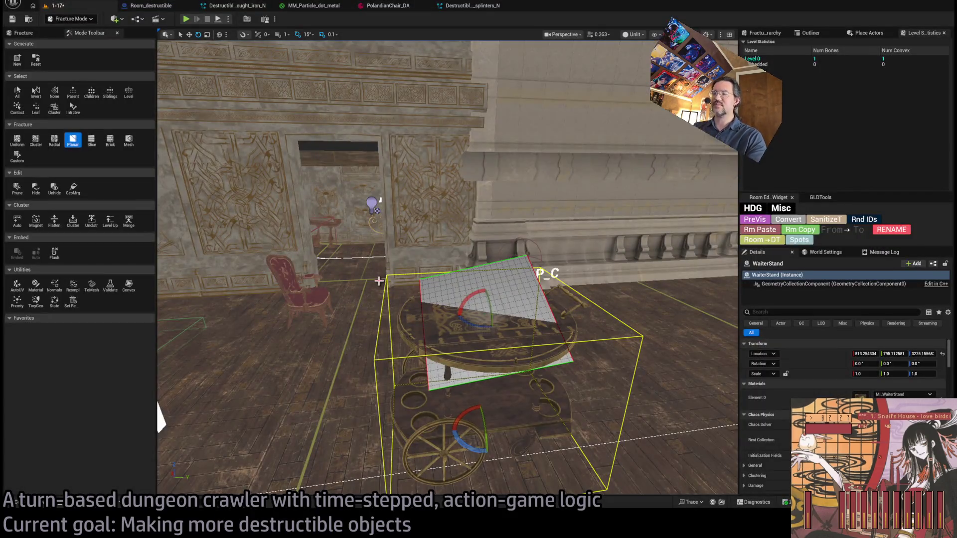
mouse_move(379, 281)
left_mouse_down()
mouse_move(400, 244)
mouse_move(428, 224)
mouse_move(358, 255)
mouse_move(404, 325)
left_mouse_up()
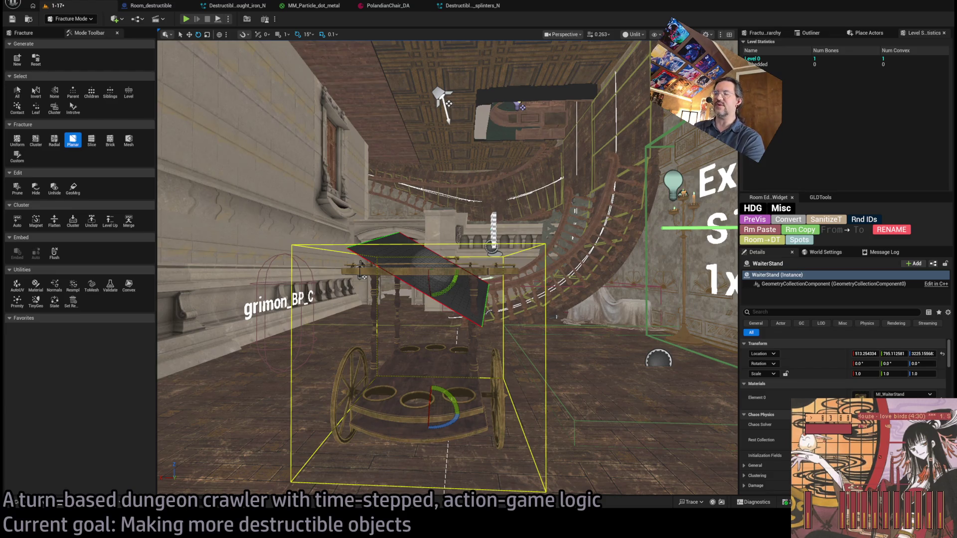
Orbit around the waiter cart and bring up the Planar fracture settings
mouse_move(496, 466)
left_mouse_down()
mouse_move(448, 446)
mouse_move(438, 423)
mouse_move(469, 355)
left_mouse_up()
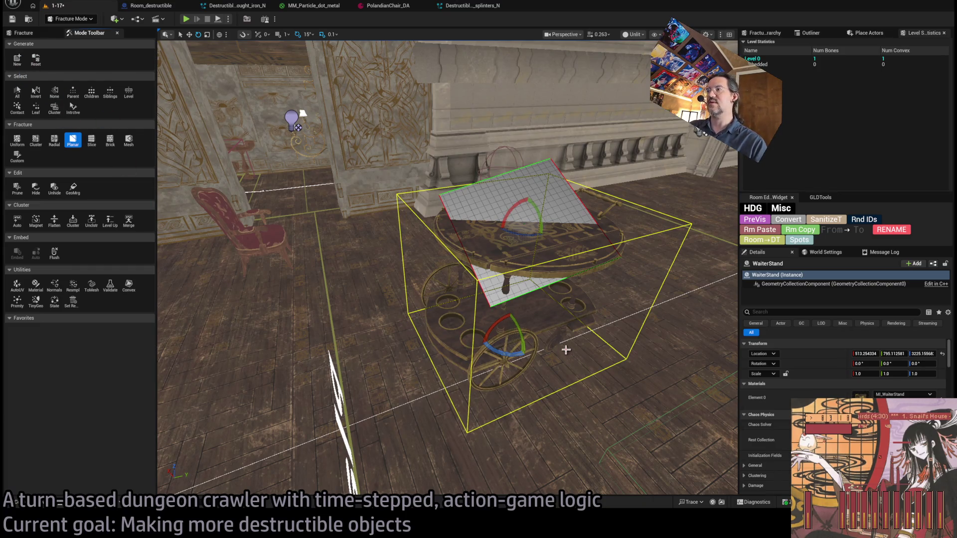
left_click(34, 34)
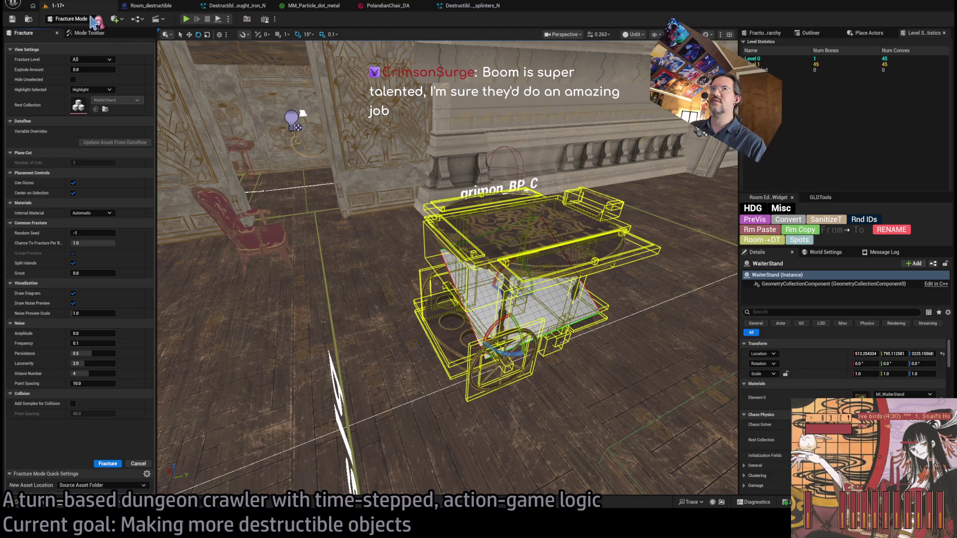
Move in close on the fractured waiter cart and frame it in the view
mouse_move(449, 269)
left_mouse_down()
mouse_move(389, 269)
mouse_move(429, 197)
mouse_move(610, 112)
mouse_move(463, 195)
left_mouse_up()
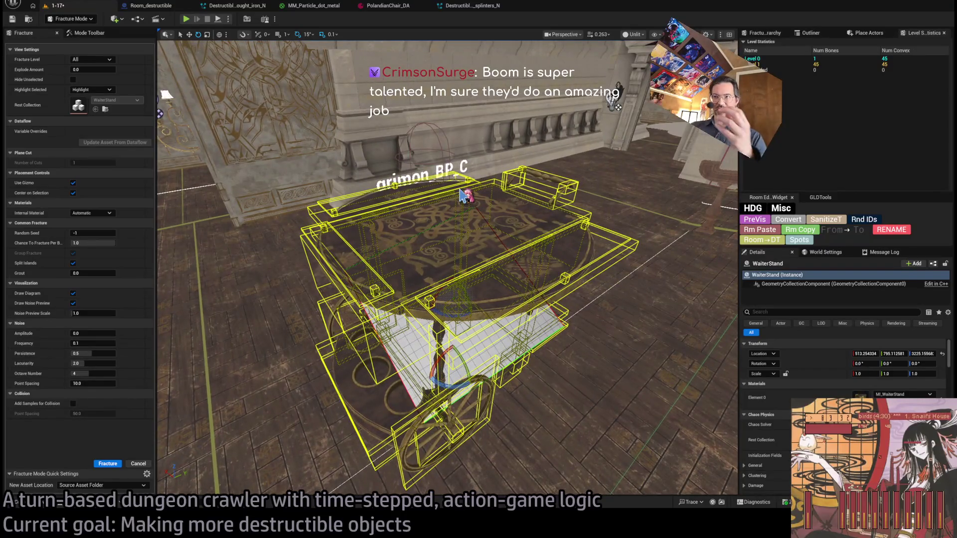
mouse_move(463, 196)
left_mouse_down()
mouse_move(466, 165)
mouse_move(416, 197)
mouse_move(452, 192)
left_mouse_up()
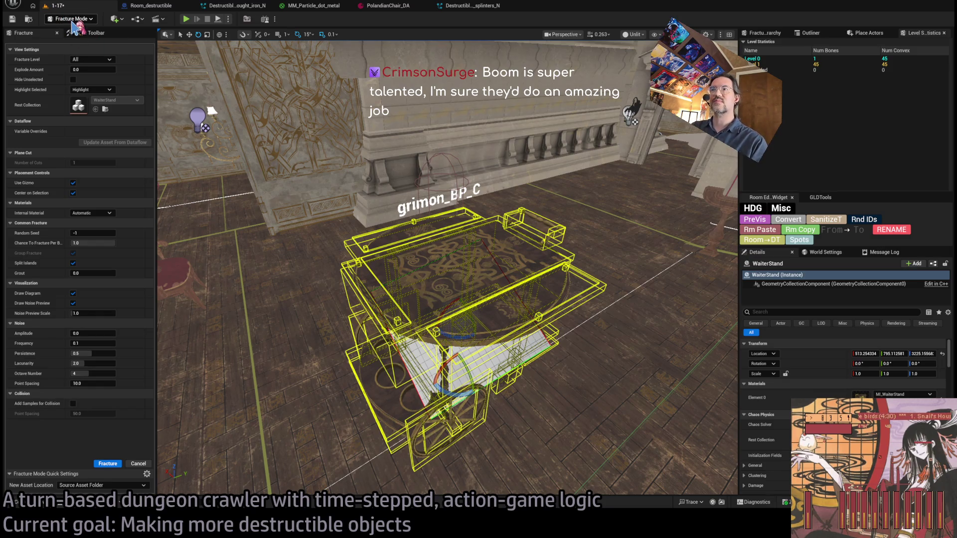
key("ctrl+space")
key("ctrl+space")
key("f")
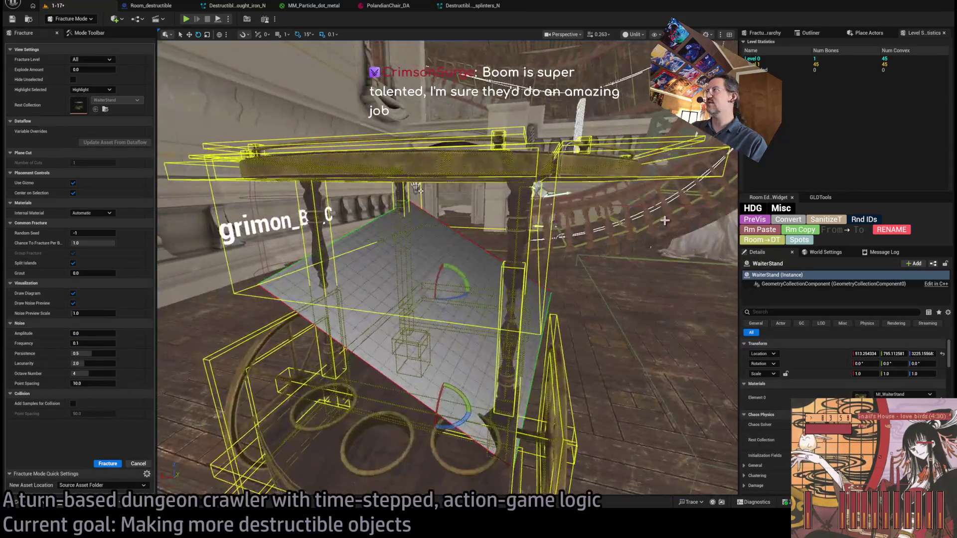
Review the Outliner, Level Statistics and Fracture Hierarchy, then delete the cart in Selection Mode
left_click(809, 33)
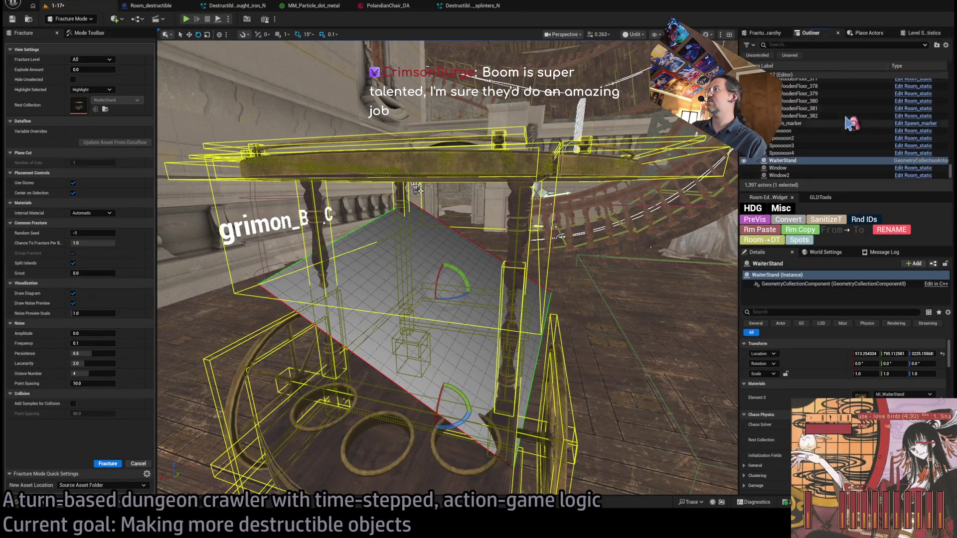
left_click(911, 34)
key("f")
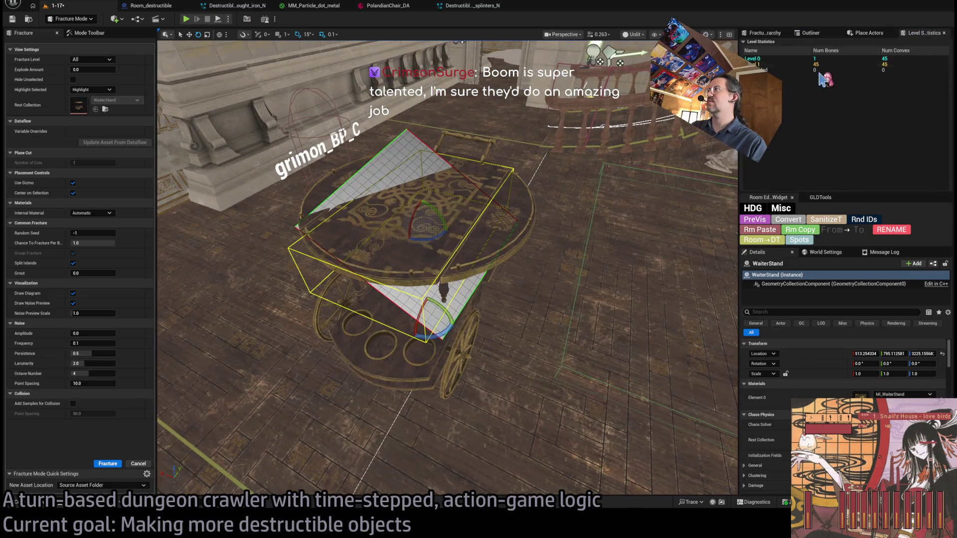
left_click(765, 33)
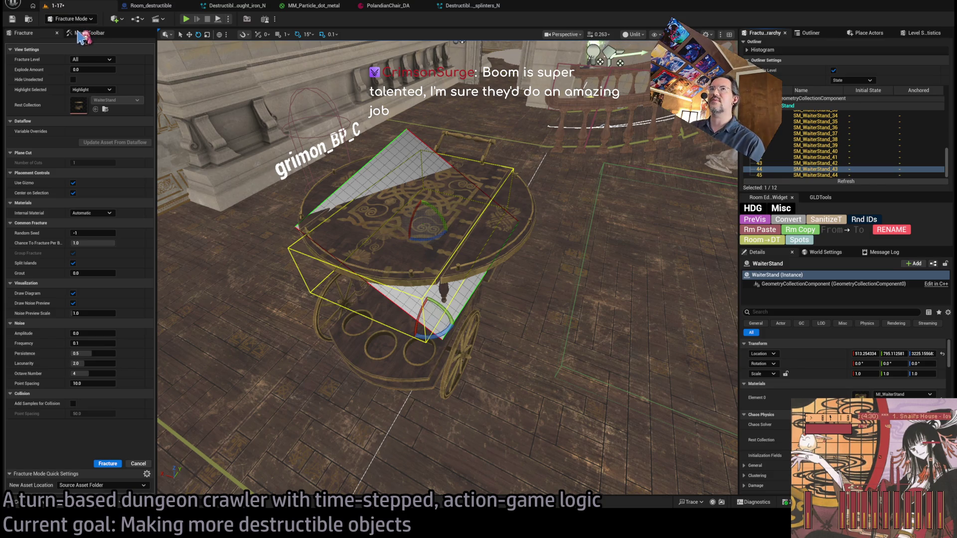
key("shift+1")
key("Delete")
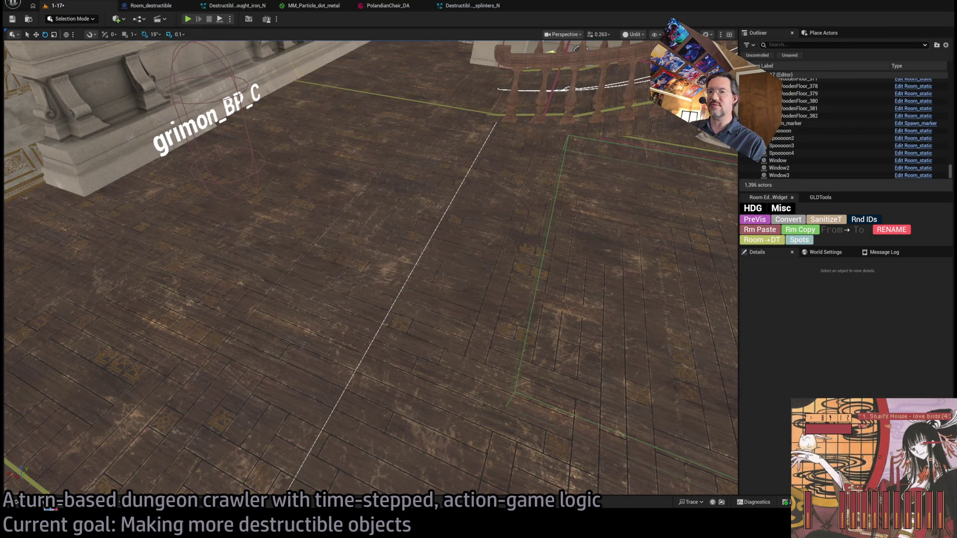
Drag SM_WaiterStand from the Mansion Destructible folder into the room
left_click(16, 502)
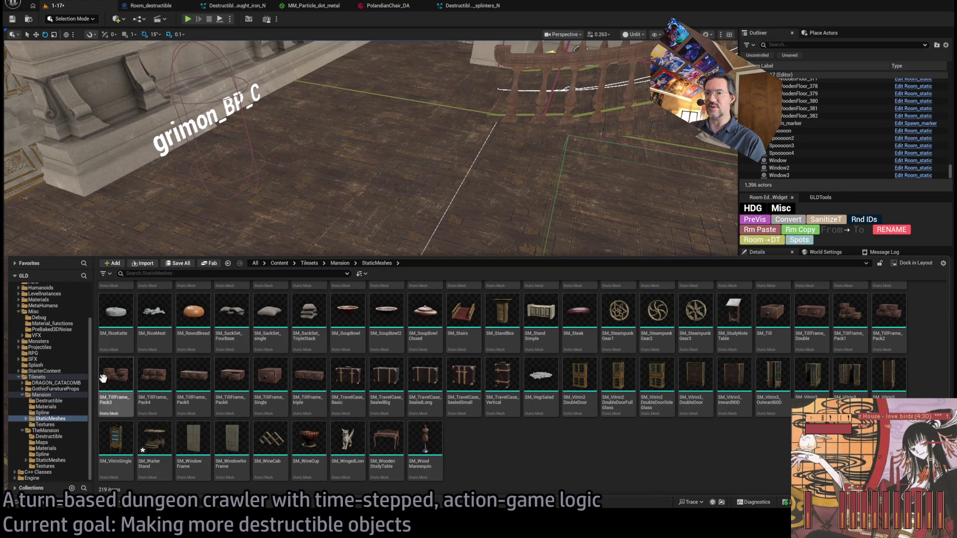
left_click(70, 400)
mouse_move(433, 293)
left_mouse_down()
mouse_move(459, 384)
mouse_move(367, 378)
mouse_move(56, 454)
mouse_move(59, 421)
mouse_move(65, 466)
mouse_move(55, 455)
mouse_move(61, 411)
mouse_move(231, 478)
mouse_move(312, 401)
left_mouse_up()
scroll(311, 401, "down", 10)
left_click_drag(152, 441, 405, 246)
Lift the waiter stand up onto the floor and frame it in the view
key("w")
left_click_drag(407, 251, 398, 192)
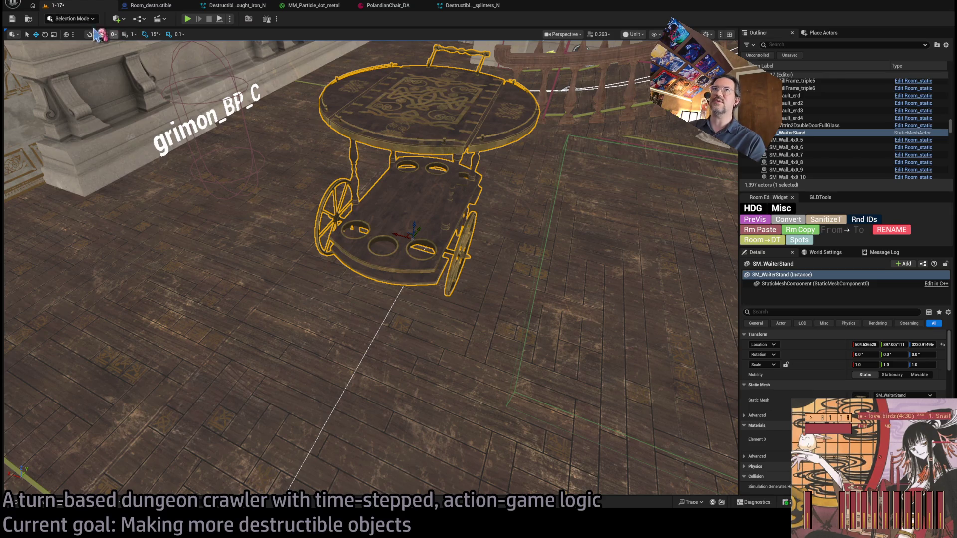
key("f")
mouse_move(369, 269)
left_mouse_down()
mouse_move(369, 299)
mouse_move(388, 324)
mouse_move(408, 224)
left_mouse_up()
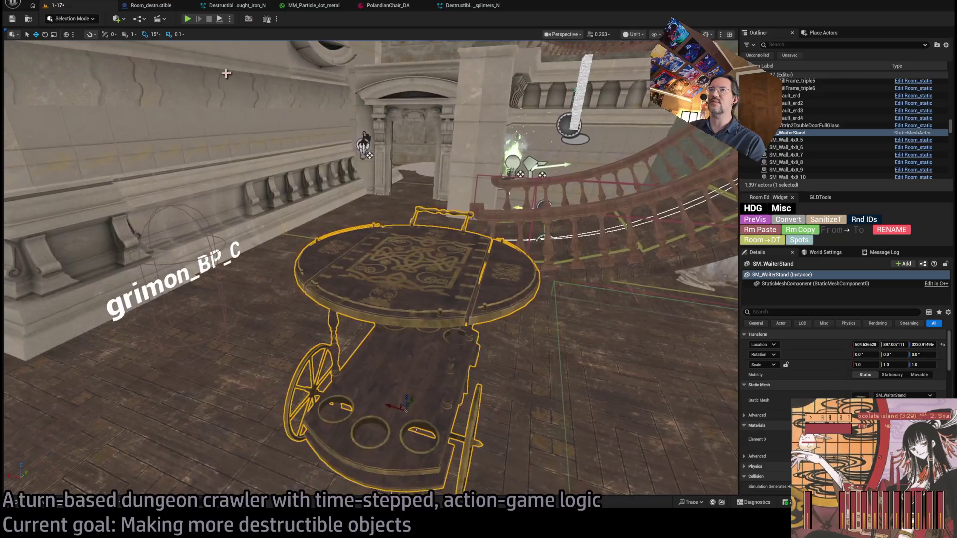
key("shift+5")
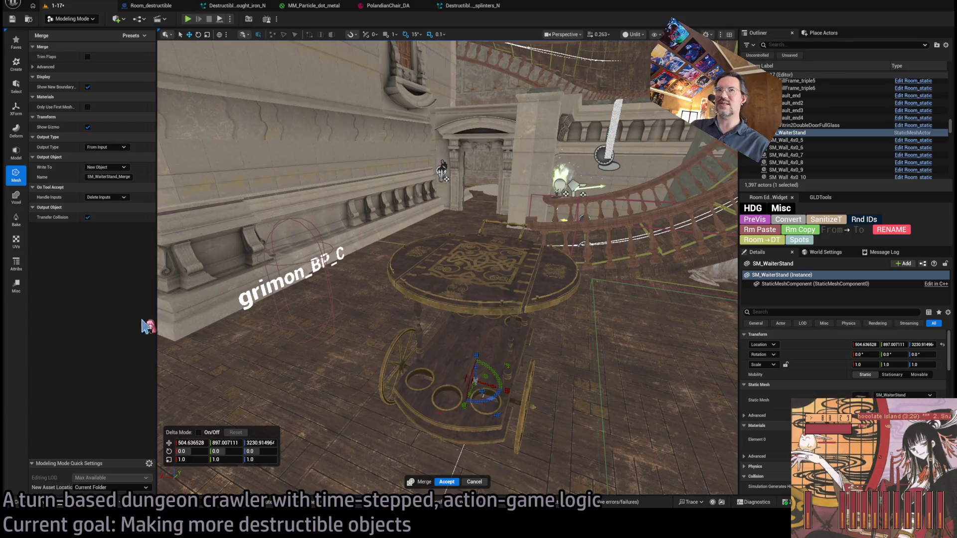
Accept the merge into one mesh, then place and delete a trial copy of it
left_click(447, 482)
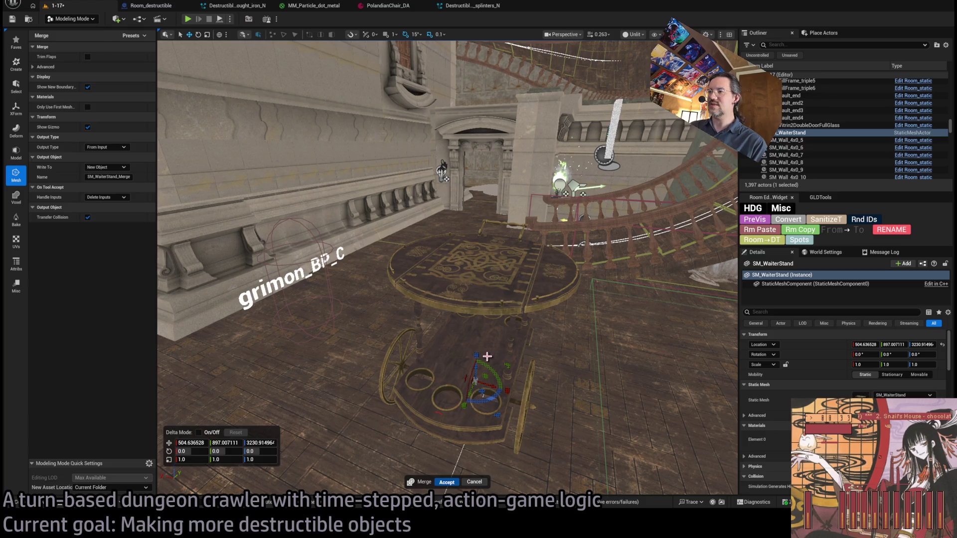
left_click(30, 504)
mouse_move(194, 438)
left_mouse_down()
mouse_move(333, 269)
mouse_move(347, 200)
left_mouse_up()
key("Delete")
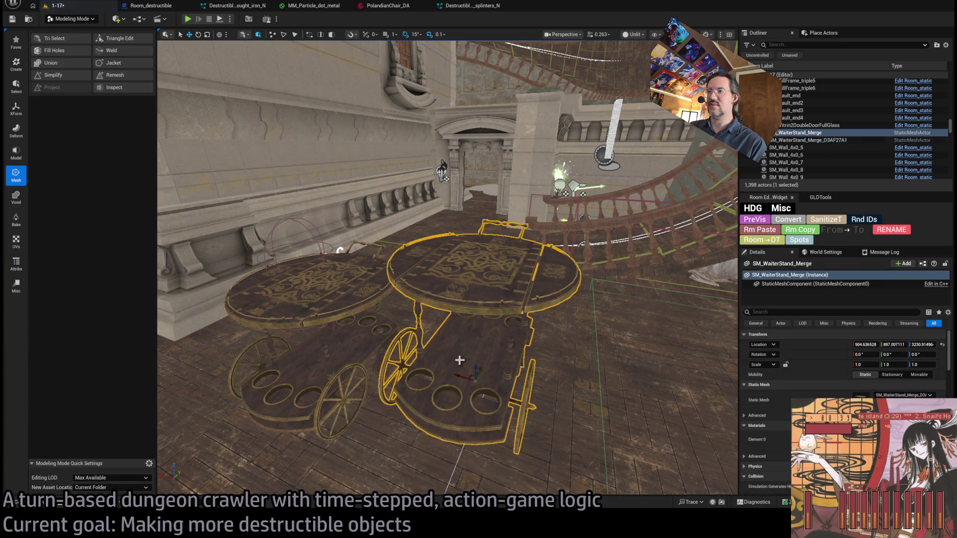
Place another SM_WaiterStand, compare the two carts, and delete the extra one
left_click(30, 502)
left_click_drag(154, 464, 500, 391)
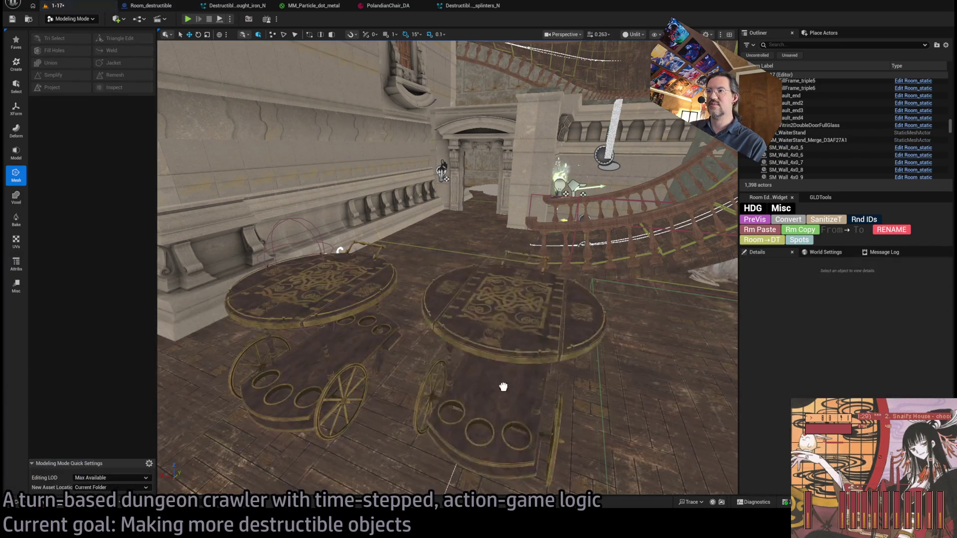
left_click(337, 351)
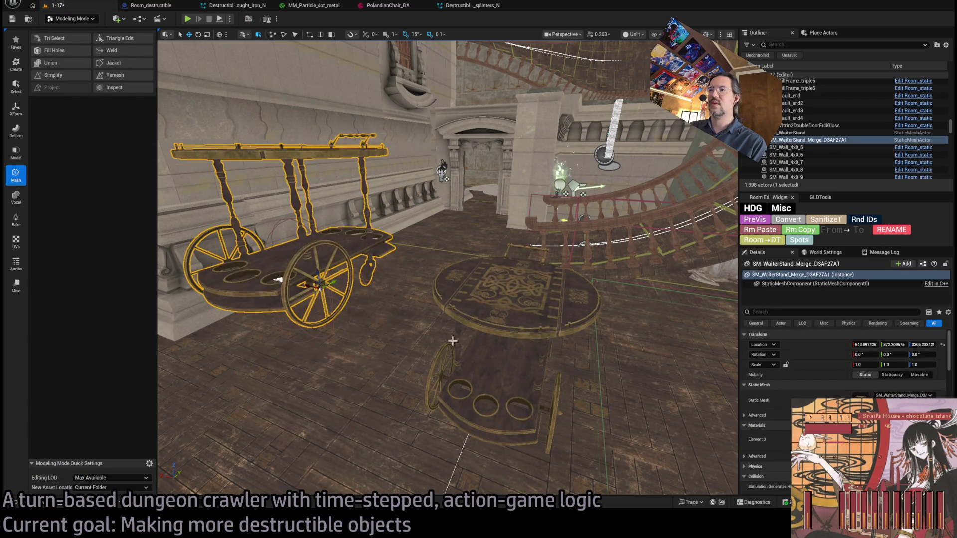
left_click(512, 330)
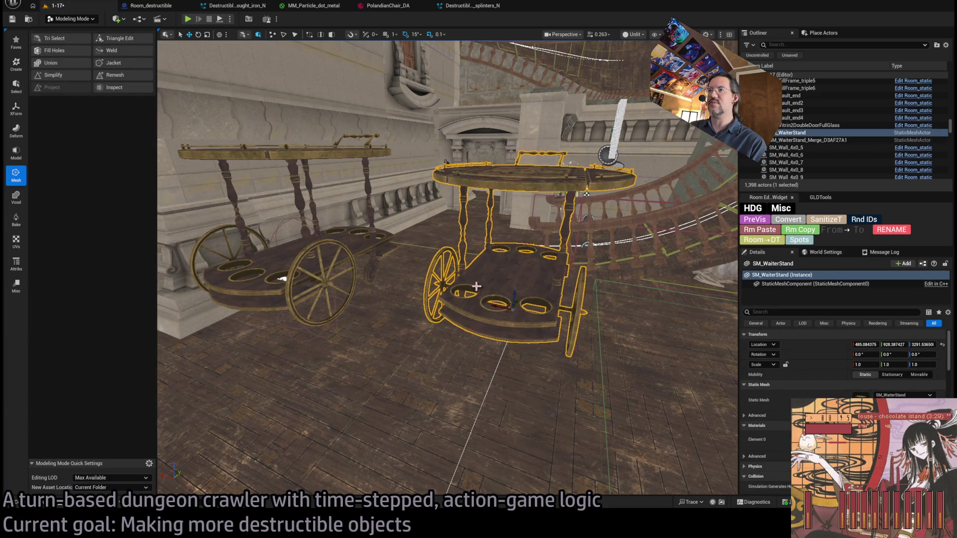
left_click(391, 342)
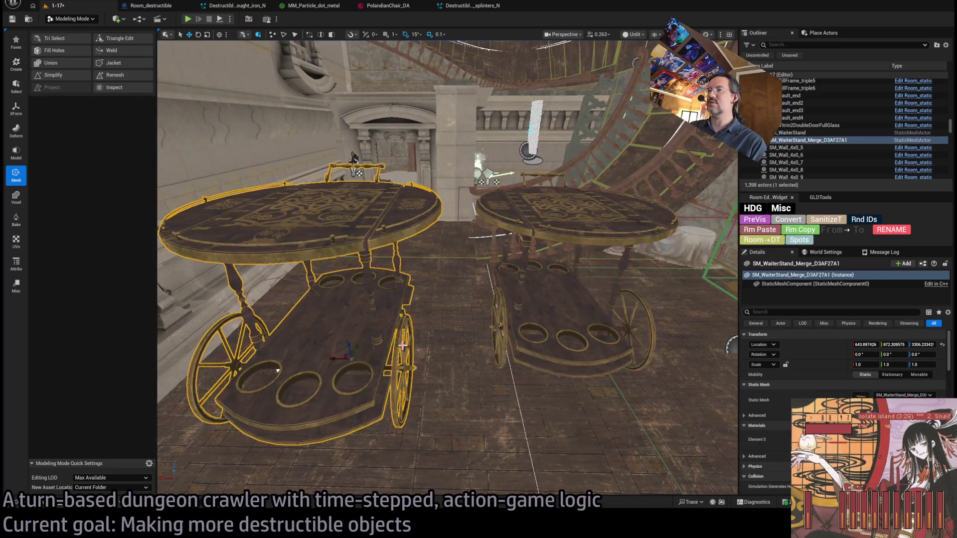
key("f")
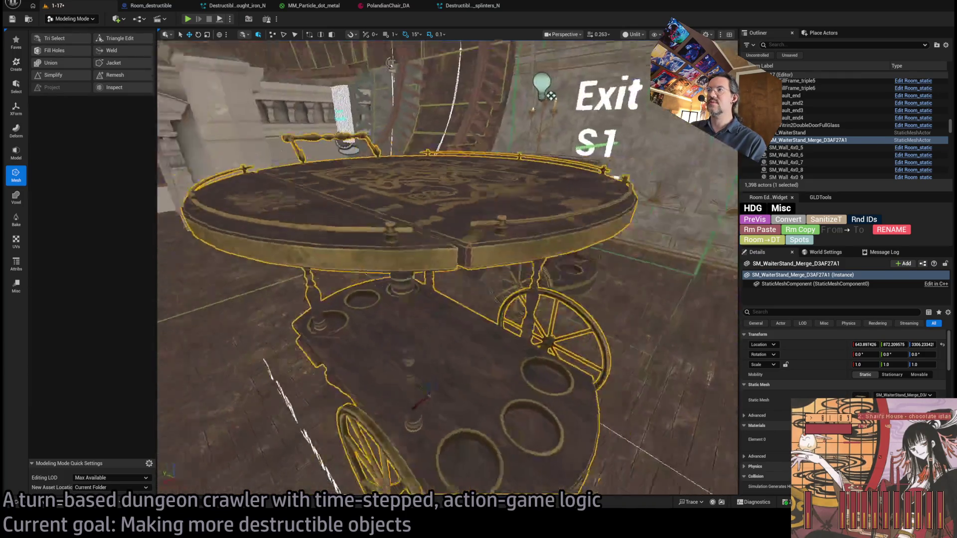
key("Delete")
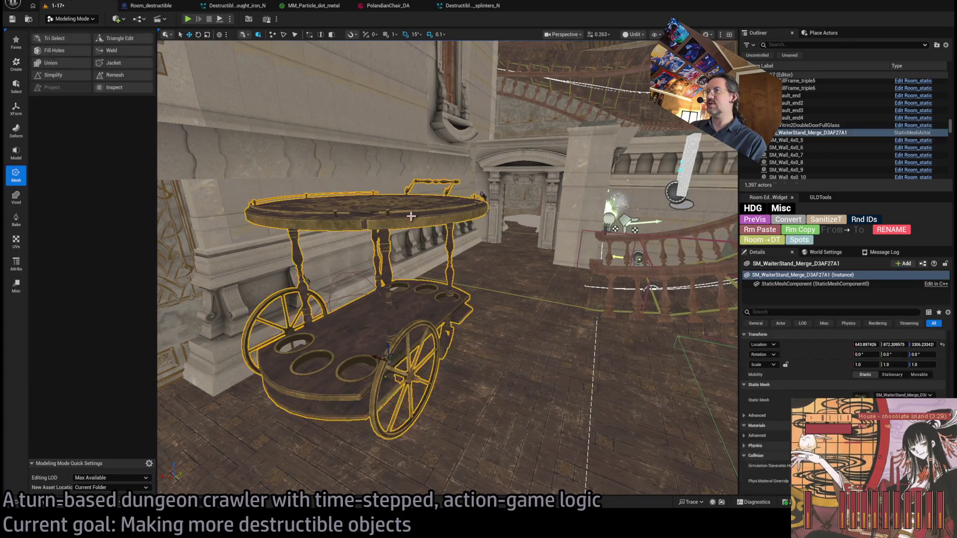
Select the merged waiter stand asset and switch the editor to Fracture Mode
key("ctrl+space")
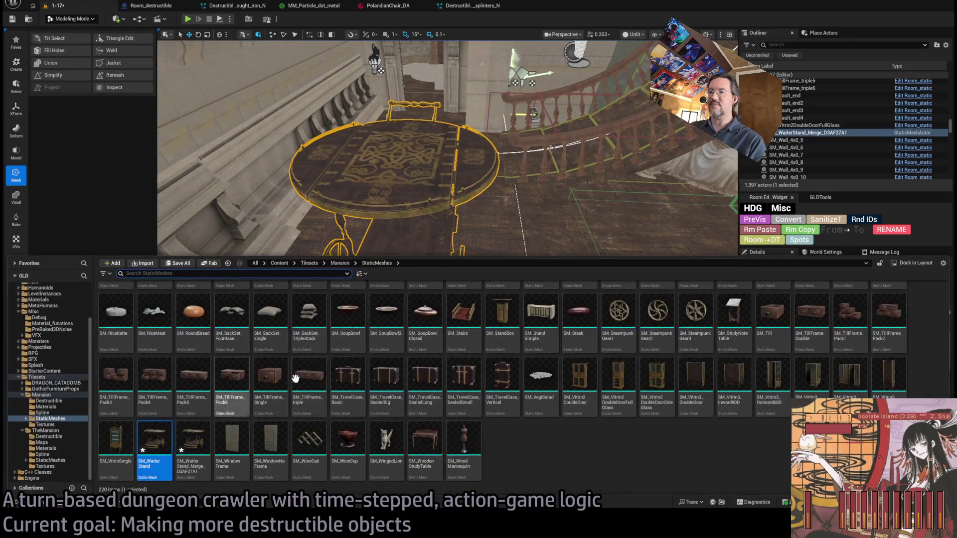
left_click(193, 441)
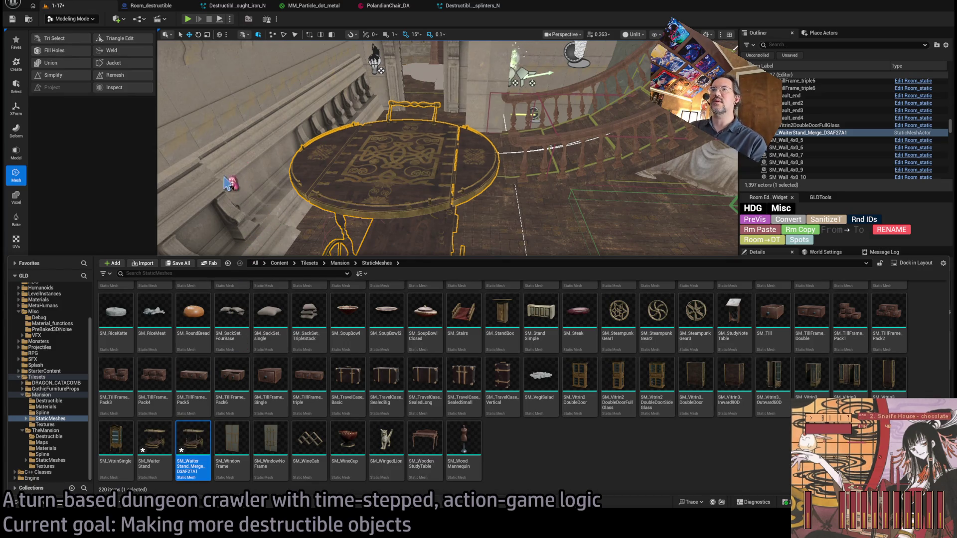
key("ctrl+space")
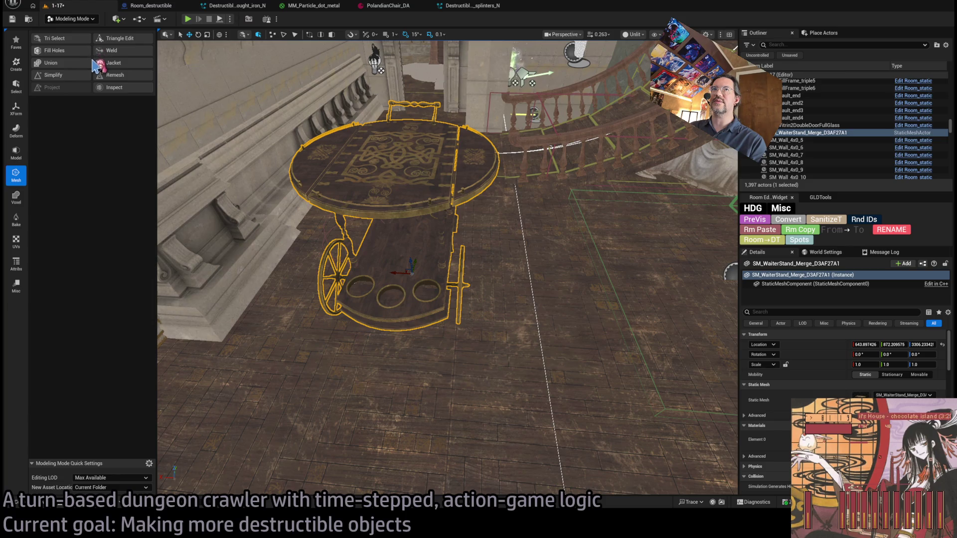
key("shift+6")
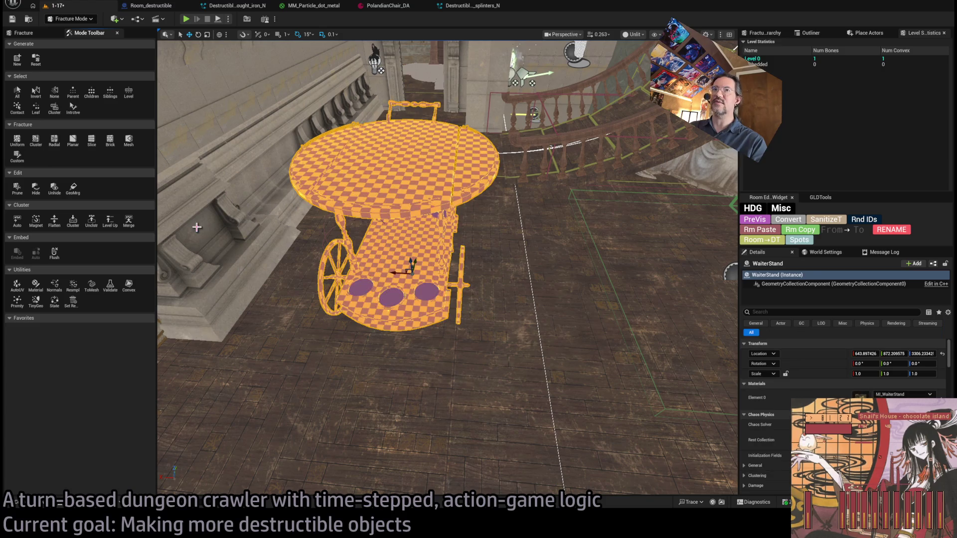
Frame the cart, choose Planar, tilt the cutting plane across it and fracture
key("f")
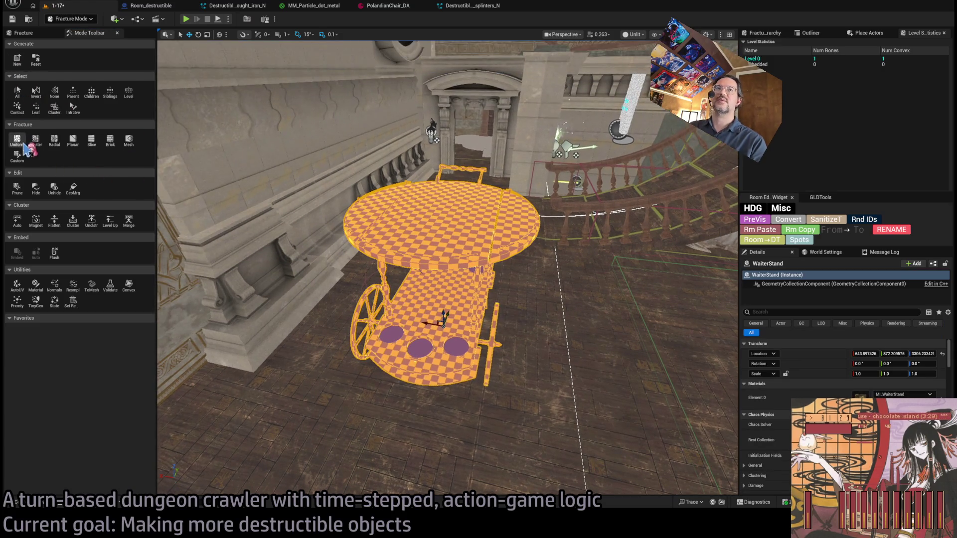
left_click(72, 140)
mouse_move(447, 279)
left_mouse_down()
mouse_move(448, 220)
mouse_move(467, 214)
left_mouse_up()
key("e")
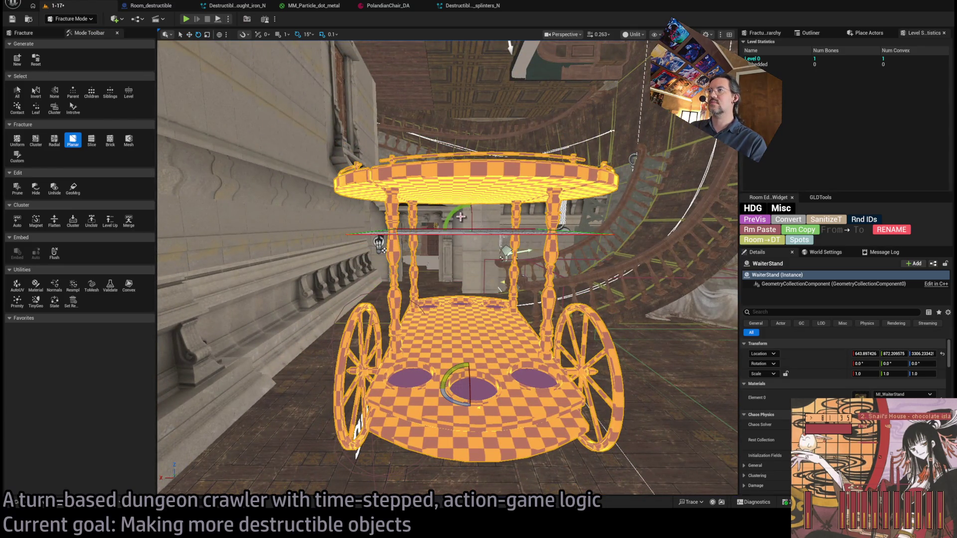
key("f")
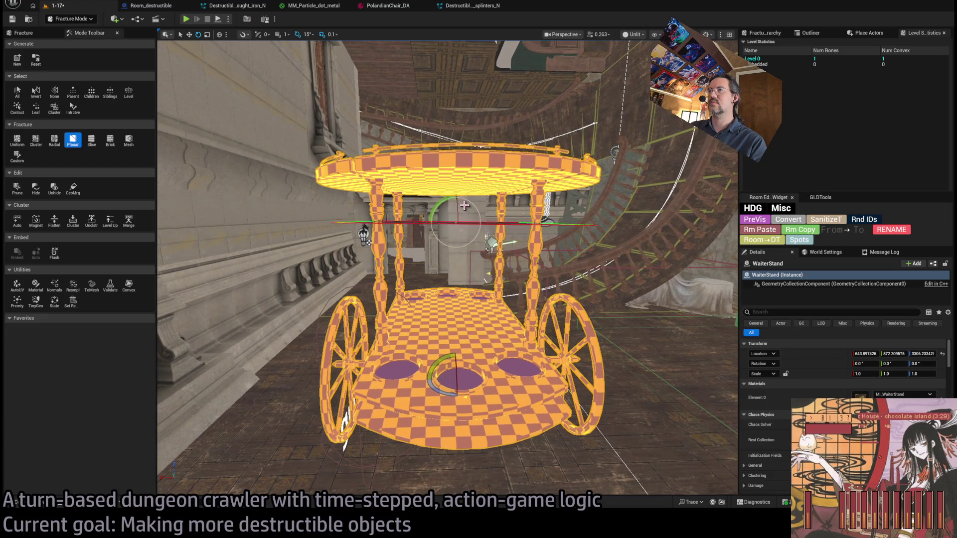
left_click_drag(464, 205, 354, 235)
left_click(107, 463)
Explode the pieces to inspect them, turn the plane edge-on, and cut again for 14 pieces
left_click_drag(398, 281, 270, 128)
mouse_move(79, 70)
left_mouse_down()
mouse_move(101, 69)
mouse_move(71, 69)
left_mouse_up()
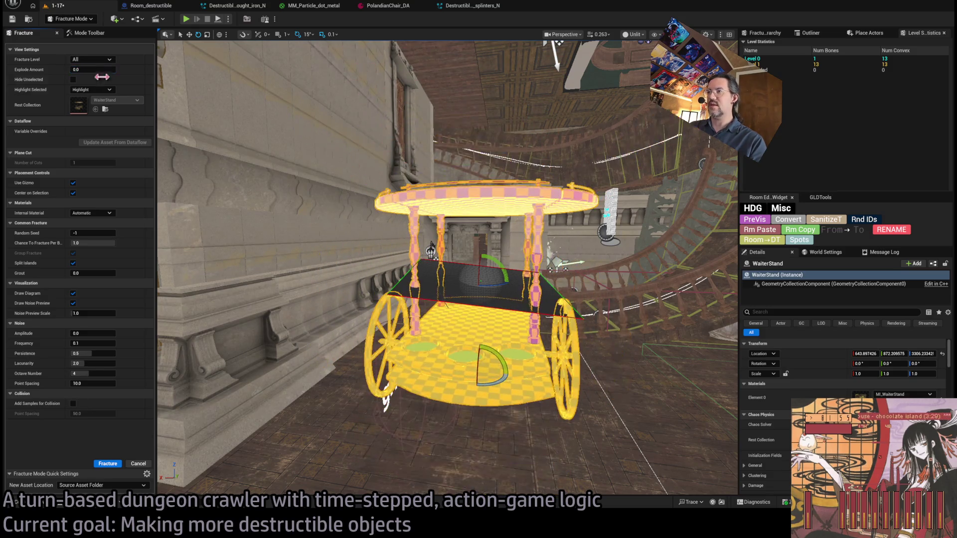
left_click_drag(470, 243, 457, 273)
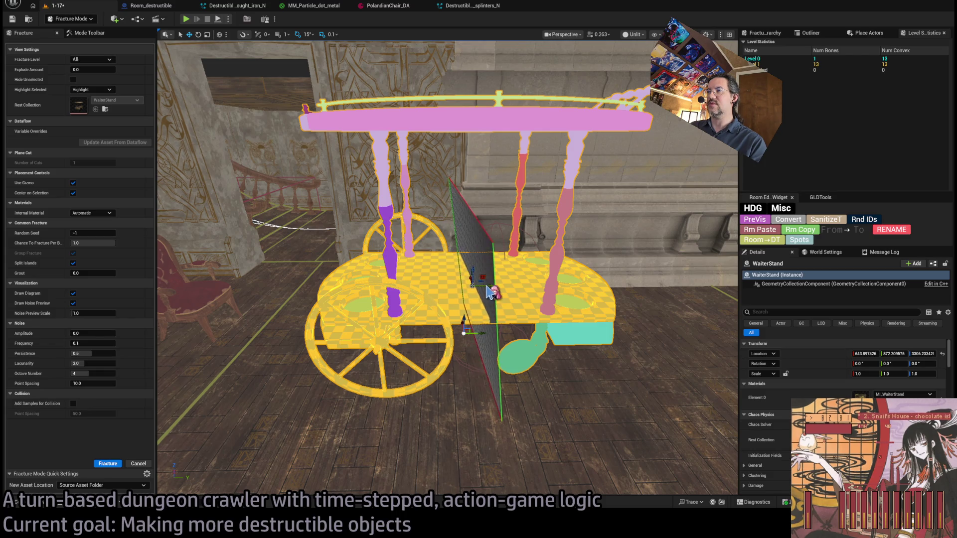
mouse_move(494, 288)
left_mouse_down()
mouse_move(503, 328)
mouse_move(503, 299)
mouse_move(520, 294)
mouse_move(531, 314)
left_mouse_up()
mouse_move(395, 307)
left_mouse_down()
mouse_move(389, 277)
mouse_move(395, 308)
mouse_move(406, 304)
mouse_move(423, 324)
mouse_move(416, 304)
left_mouse_up()
key("e")
left_click_drag(543, 297, 528, 299)
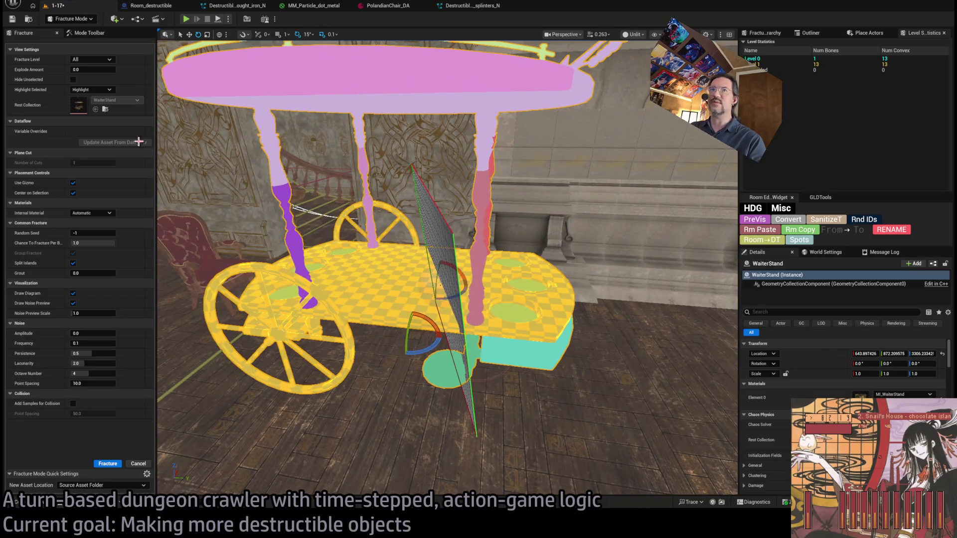
left_click(109, 464)
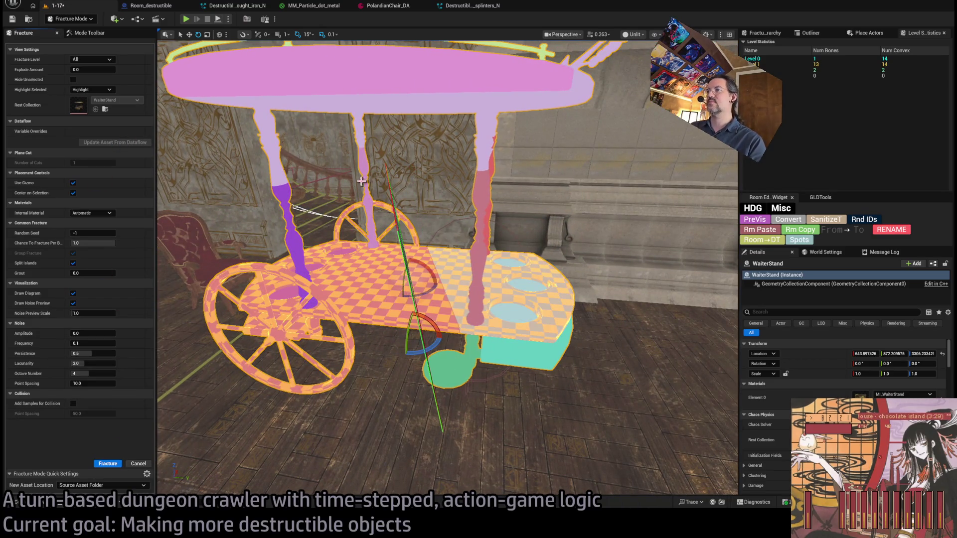
Spread the pieces apart, then refresh the Fracture Hierarchy listing all 14 pieces
mouse_move(92, 70)
left_mouse_down()
mouse_move(130, 70)
mouse_move(74, 70)
left_mouse_up()
left_click(765, 33)
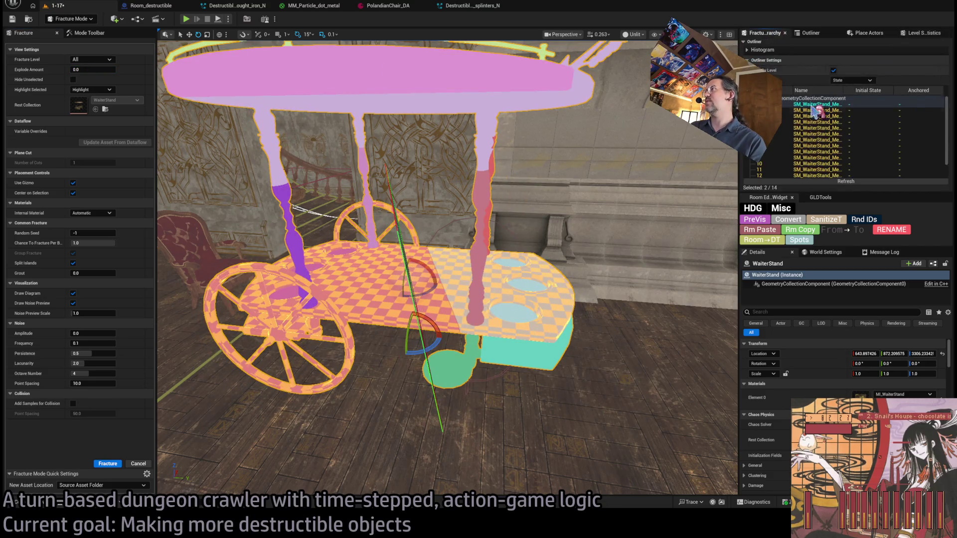
left_click(870, 181)
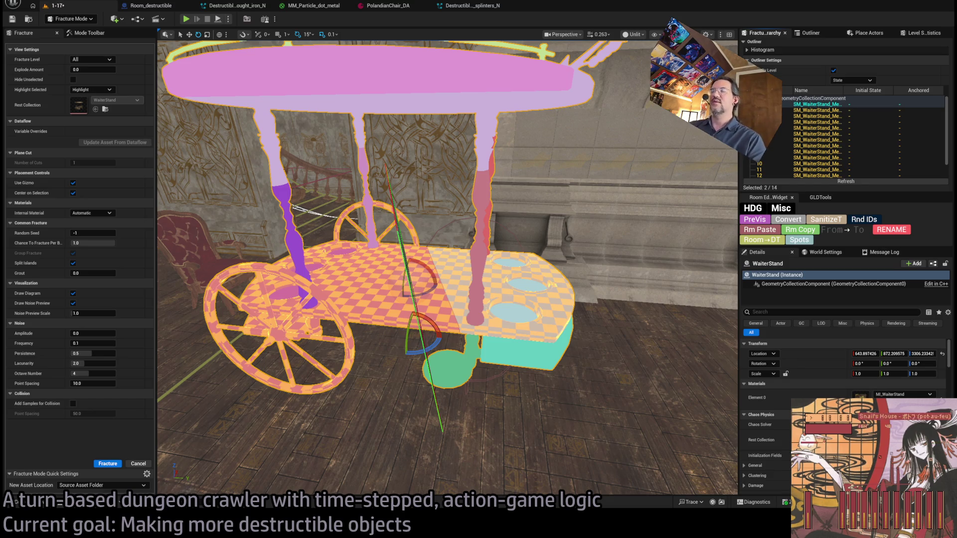
mouse_move(449, 249)
left_mouse_down()
mouse_move(464, 269)
mouse_move(471, 265)
mouse_move(469, 249)
mouse_move(433, 254)
mouse_move(421, 273)
left_mouse_up()
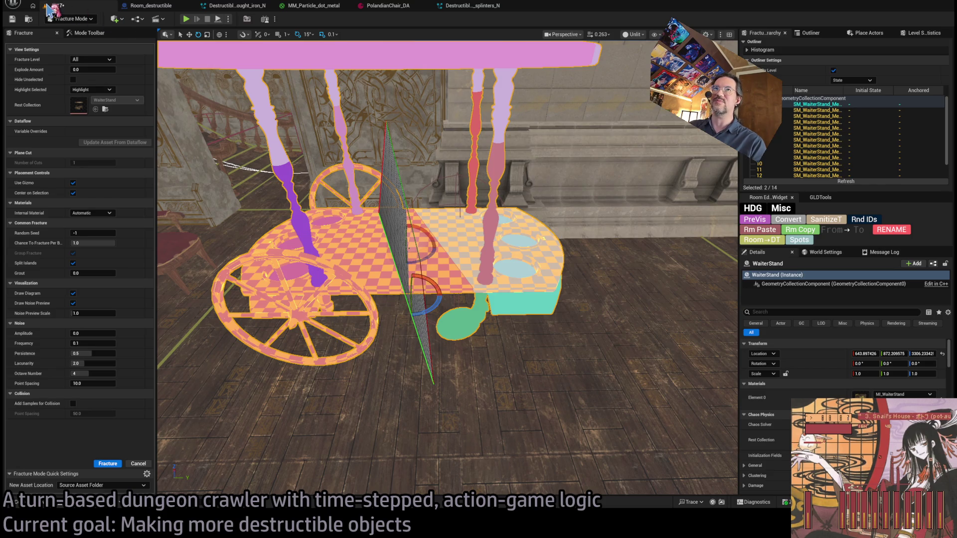
Exit Fracture Mode, delete the cart, and select BrooklynPianoChair_DA in the Destructible folder
left_click(100, 33)
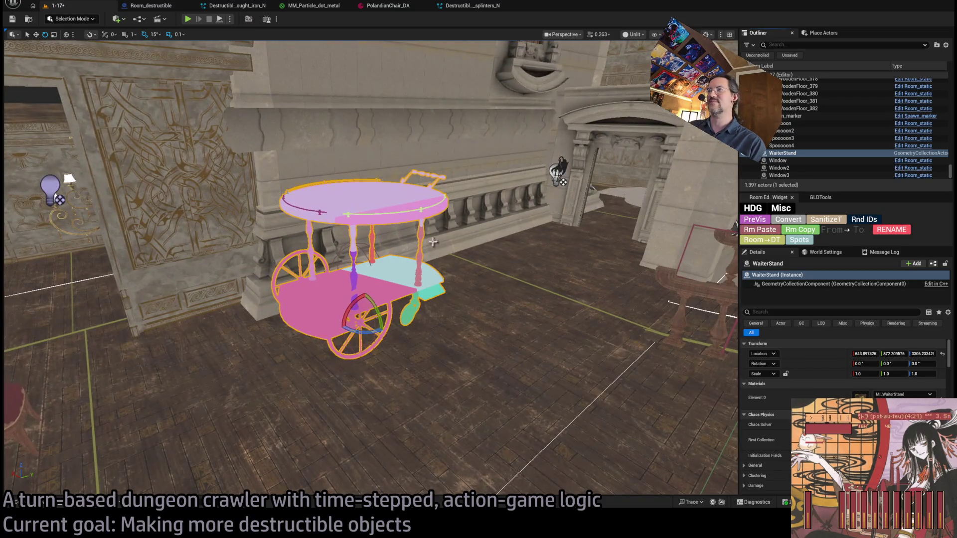
key("Delete")
key("ctrl+space")
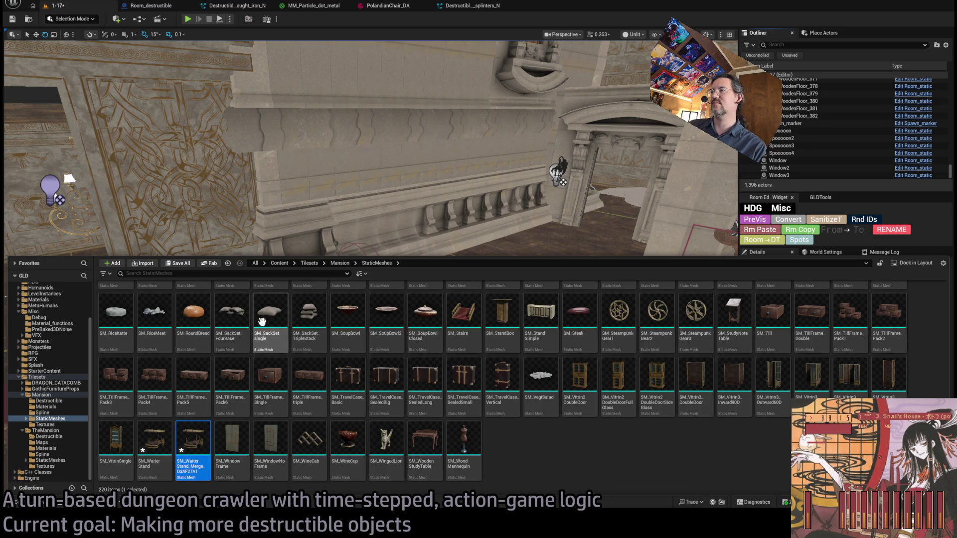
left_click(49, 400)
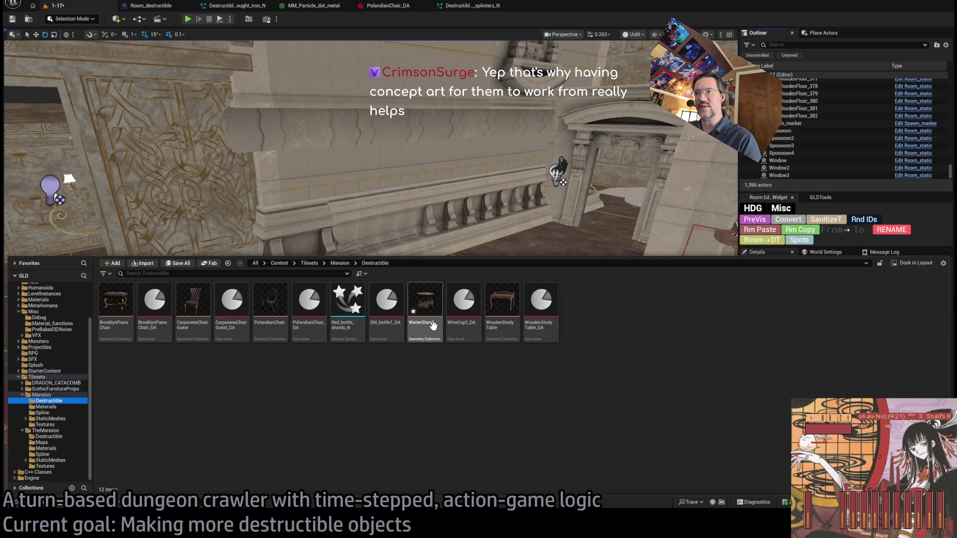
left_click(462, 312)
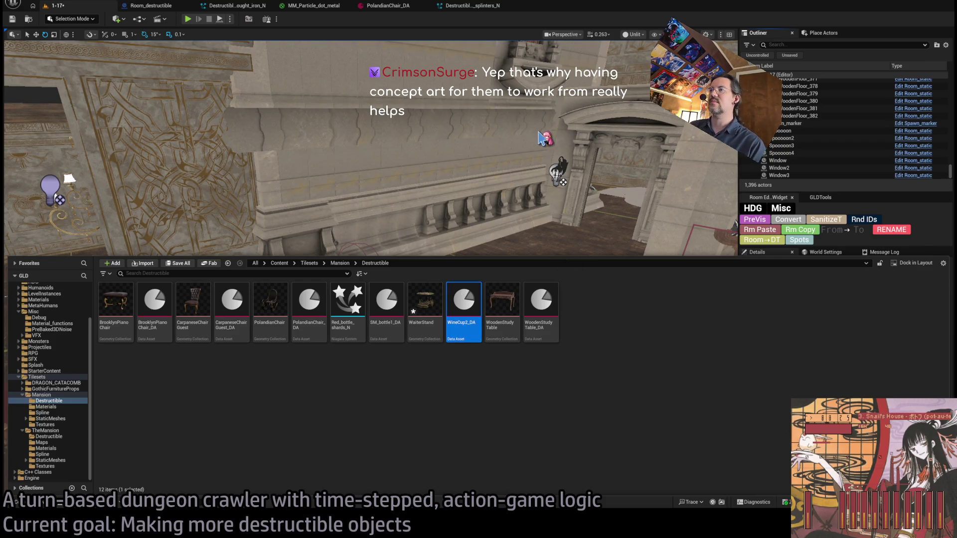
left_click(474, 398)
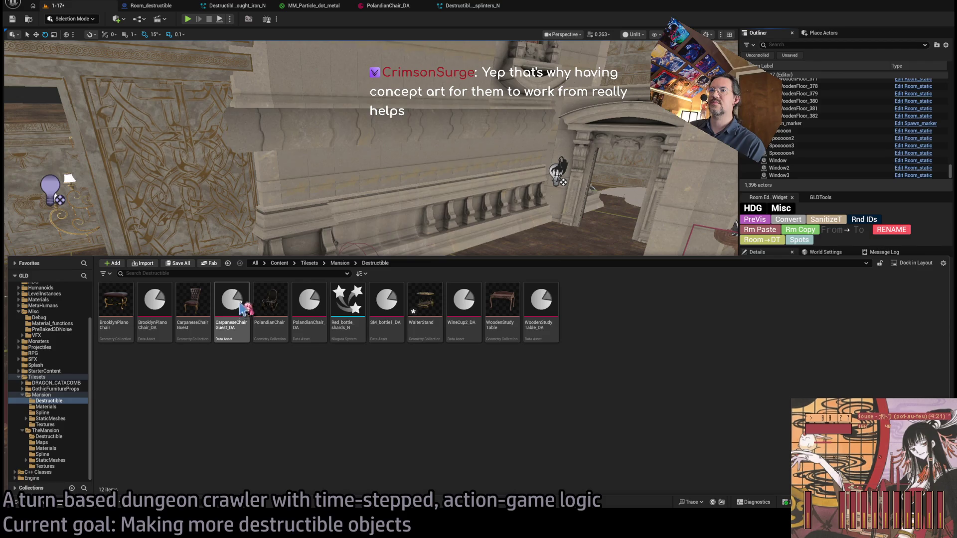
left_click(156, 307)
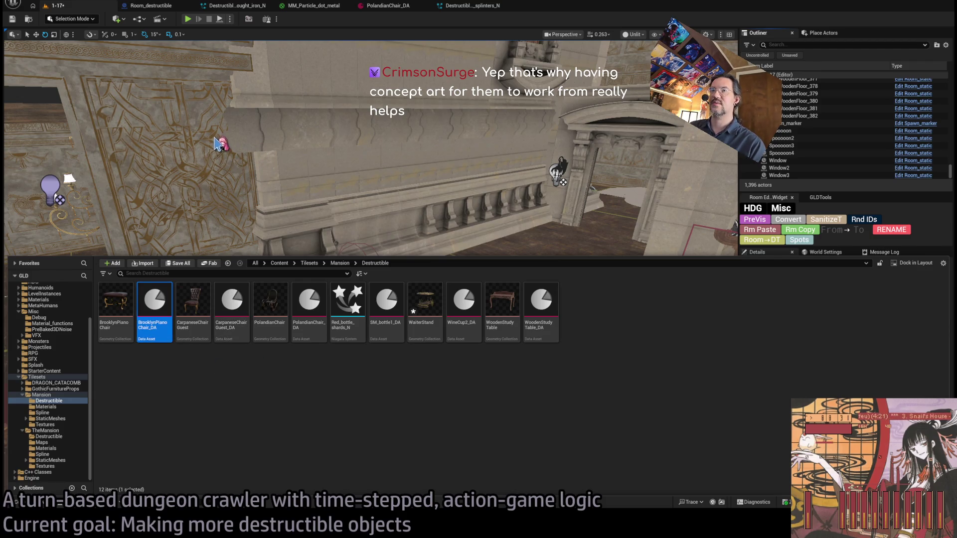
Duplicate it as WaiterStand_DA and set its Geo Collection to WaiterStand
key("ctrl+d")
type("WaiterStand_DA")
key("Return")
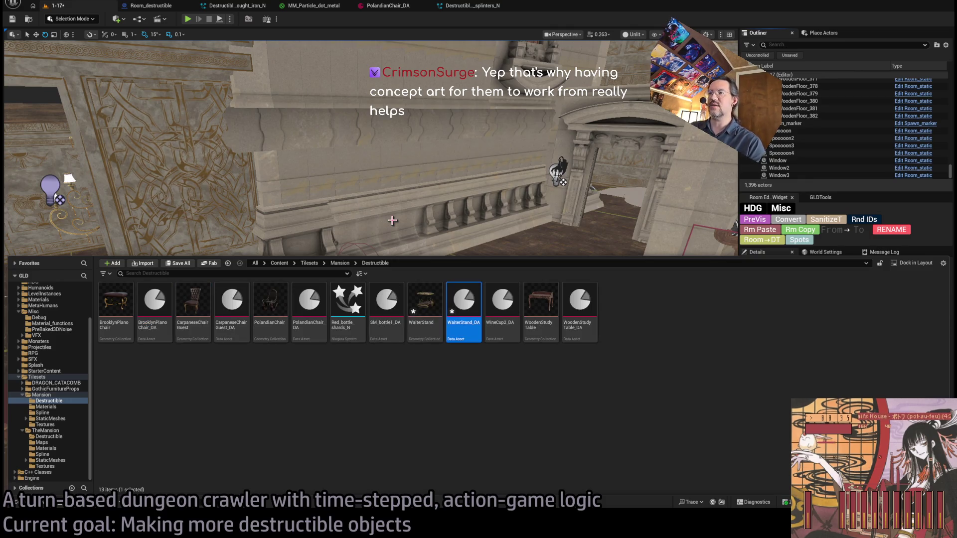
key("Return")
left_click(414, 75)
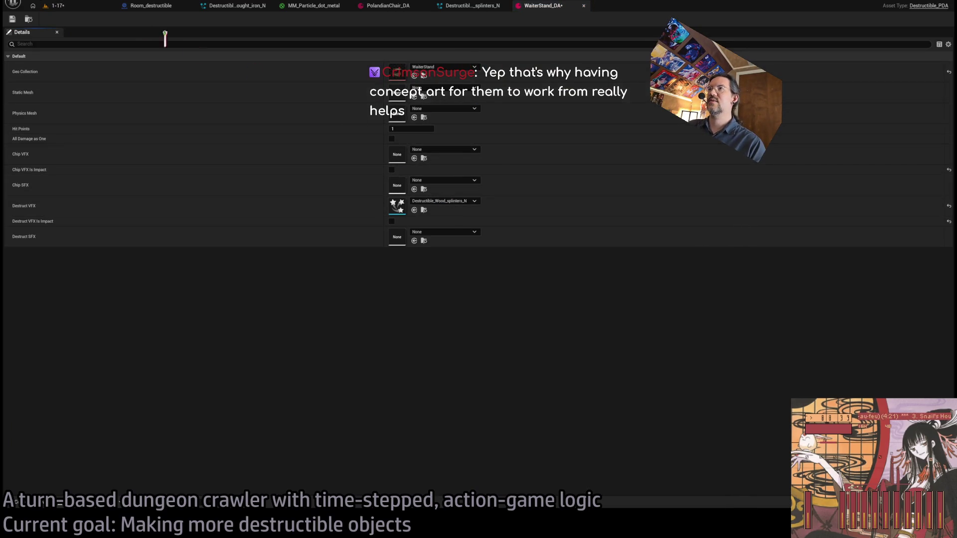
Save WaiterStand_DA, return to the 1-17 level, and copy Room_destructible1 to a new spot
left_click(11, 19)
left_click(57, 5)
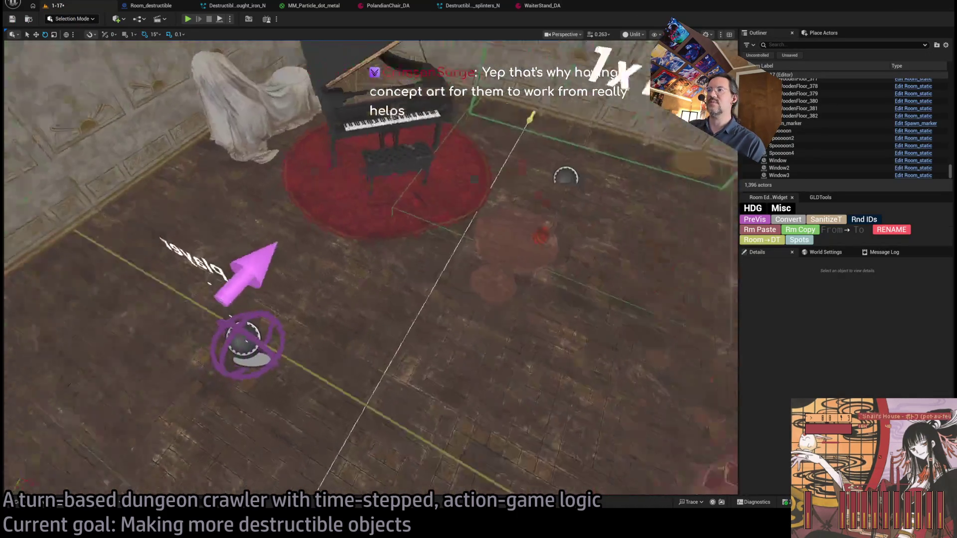
left_click(448, 227)
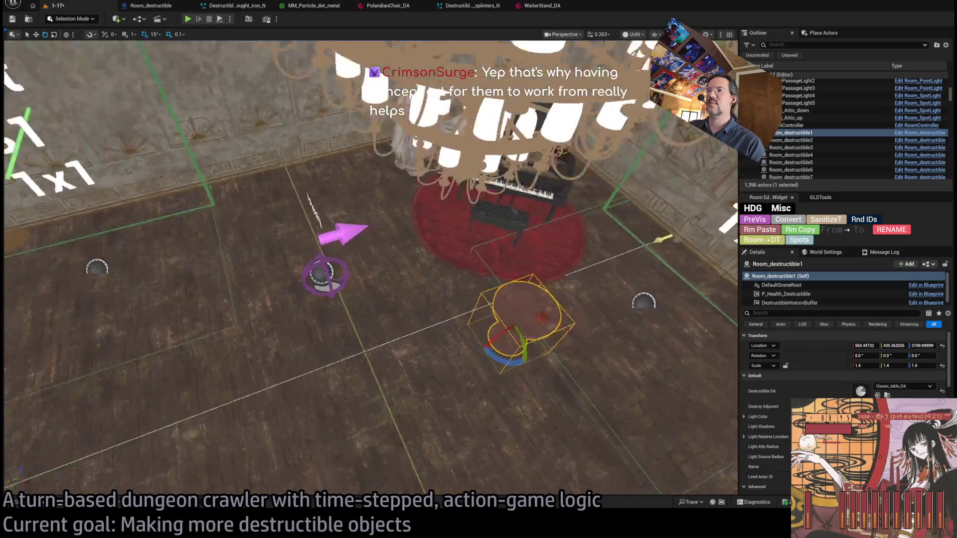
left_click_drag(518, 359, 240, 299)
Scale the copy to 1, 1, 1, assign WaiterStand_DA, and start Play-In-Editor
left_click(865, 365)
type("1")
key("Tab")
type("1")
key("Tab")
type("1")
key("Return")
left_click(908, 391, "shift")
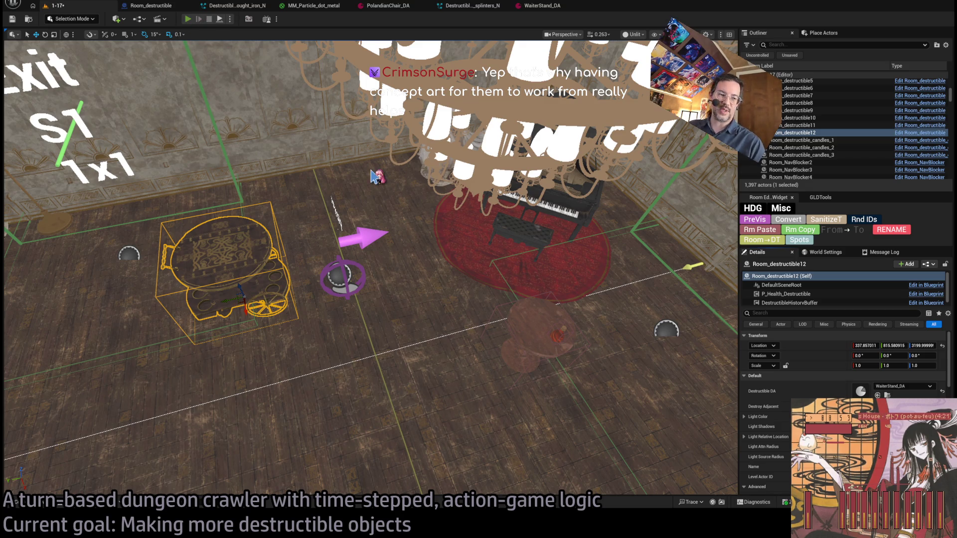
key("alt+p")
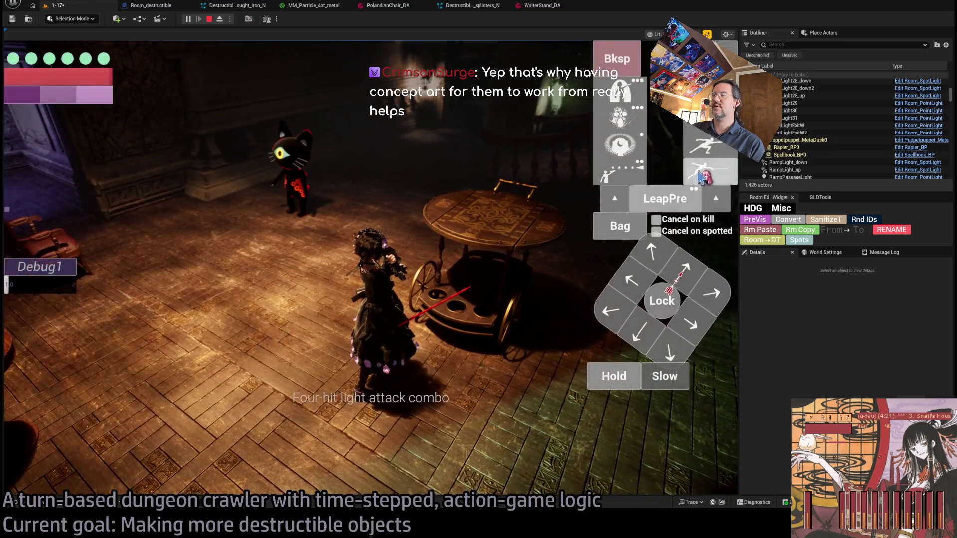
Attack twice in the first play session, watch the replay, and stop playing
left_click(191, 294)
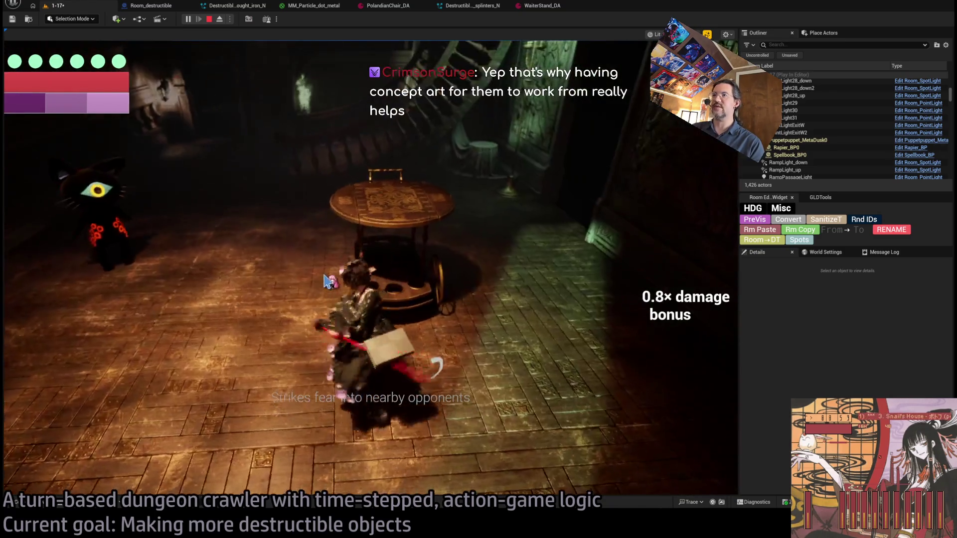
left_click(392, 276)
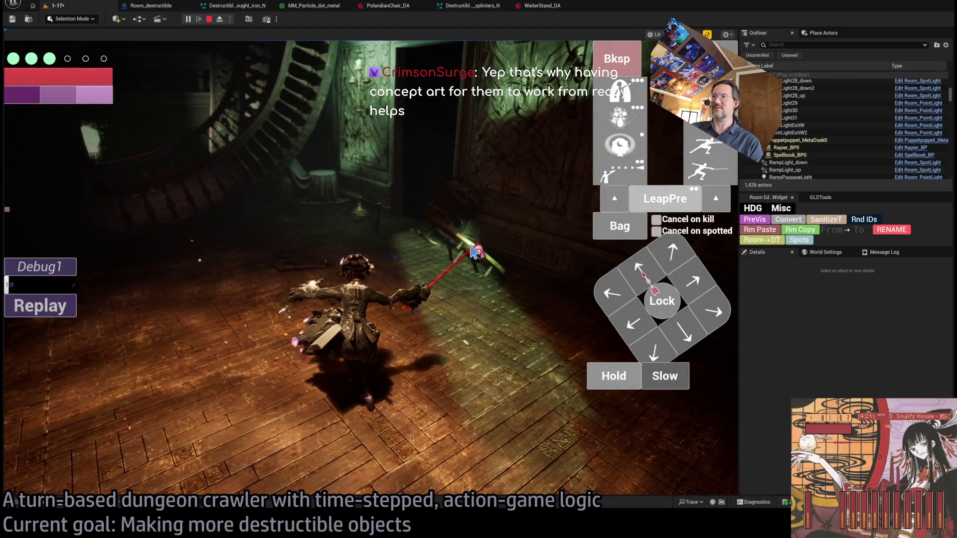
left_click(47, 312)
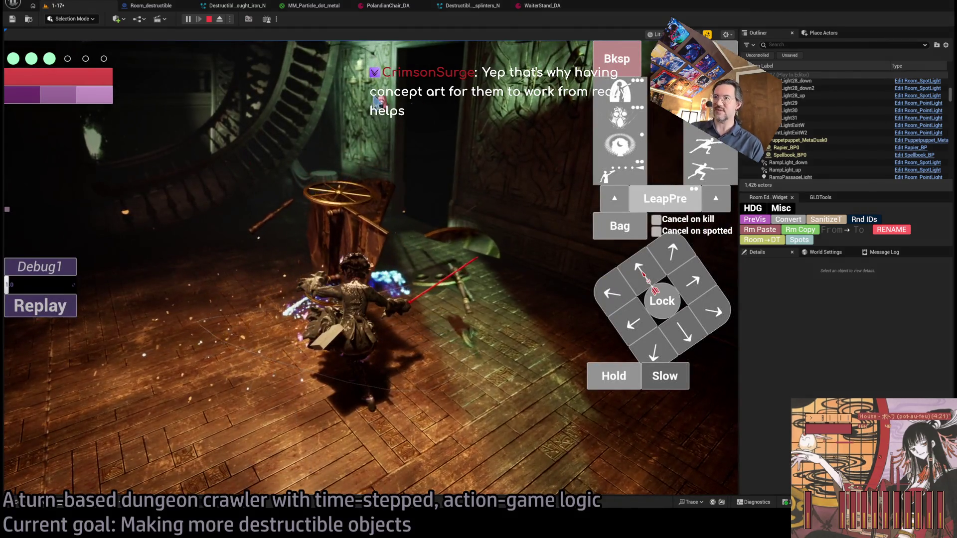
left_click(209, 19)
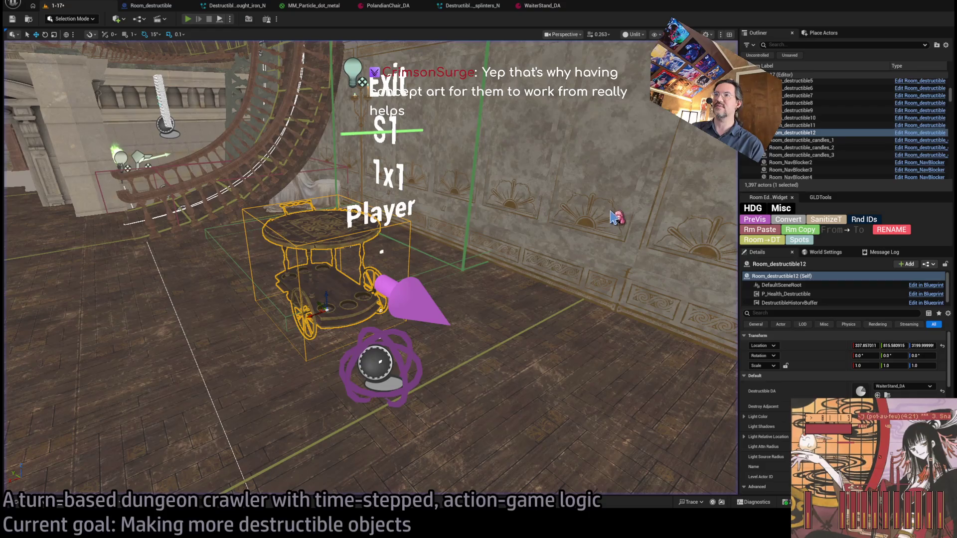
Play again, hold to play out the turn, replay the smash, and exit with Escape
key("alt+p")
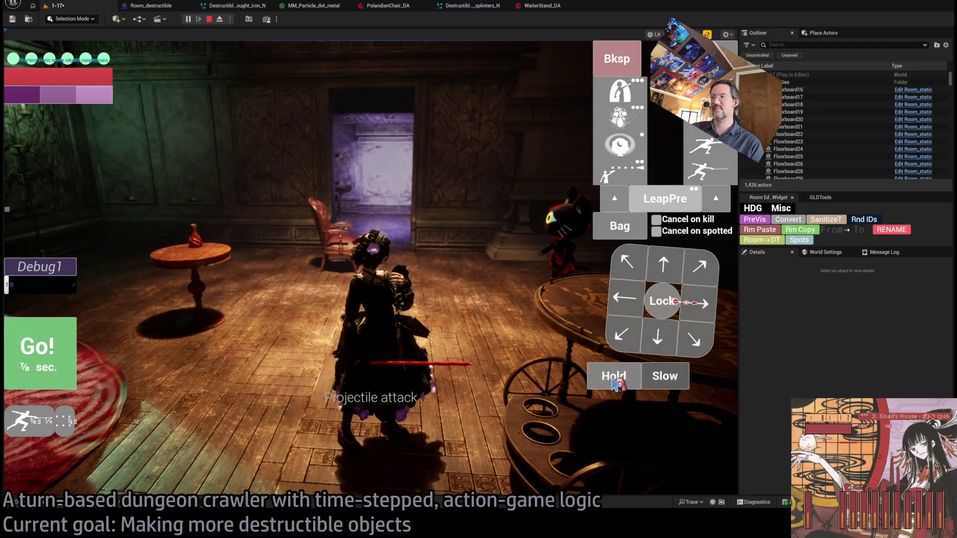
left_click(614, 377)
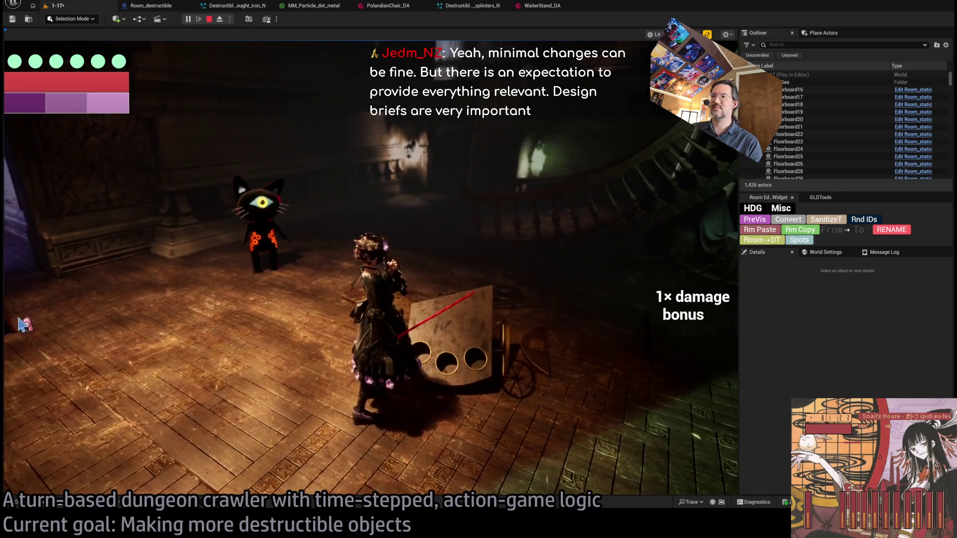
left_click(39, 312)
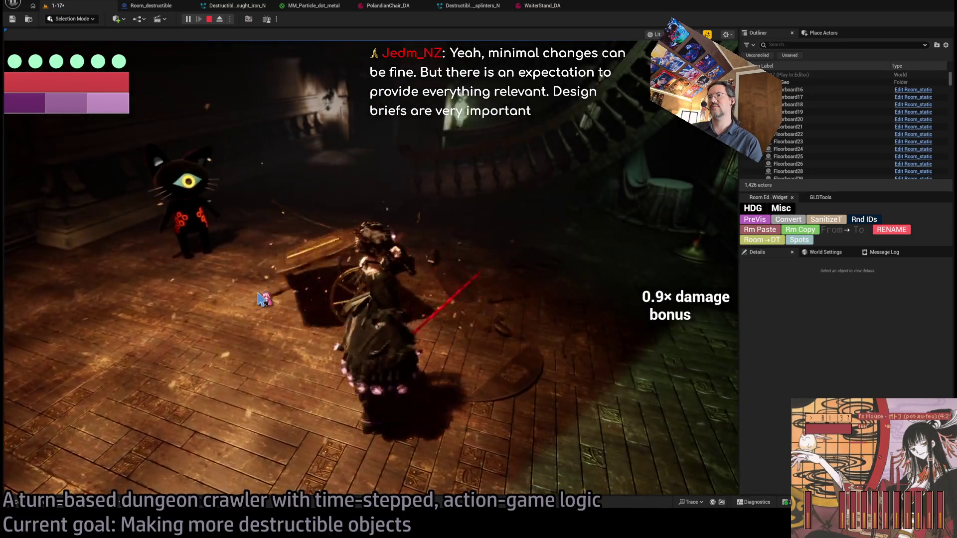
key("Escape")
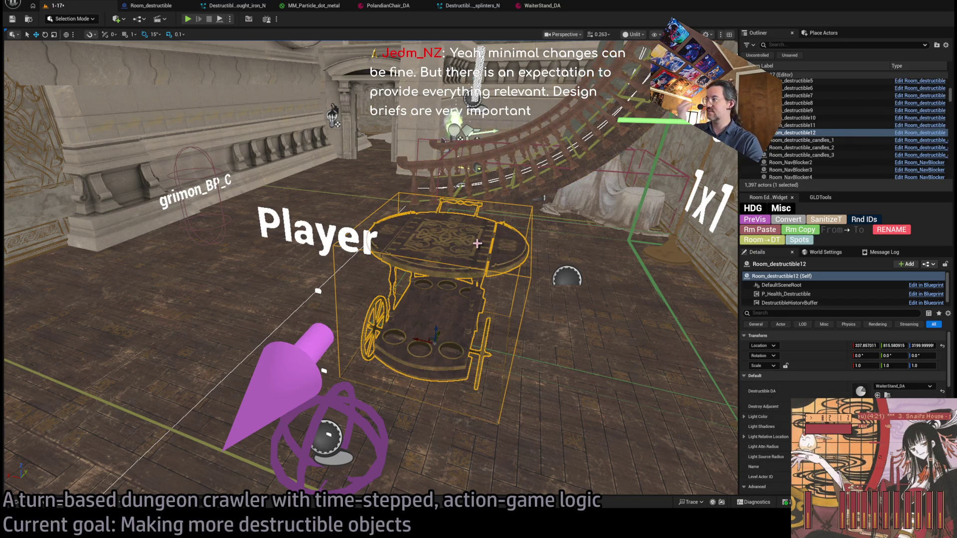
left_click_drag(477, 243, 434, 200)
key("f")
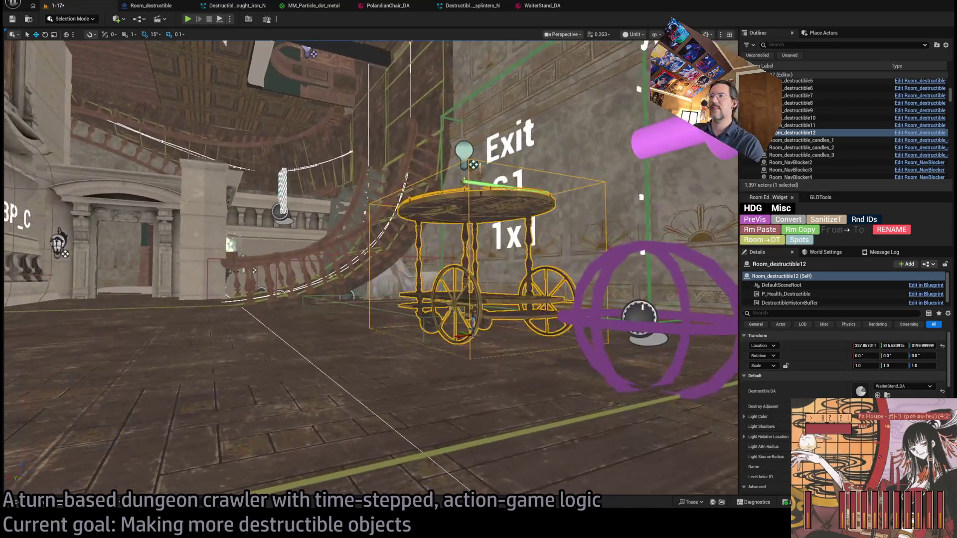
left_click_drag(369, 269, 369, 229)
left_click_drag(368, 269, 369, 234)
scroll(369, 249, "up", 2)
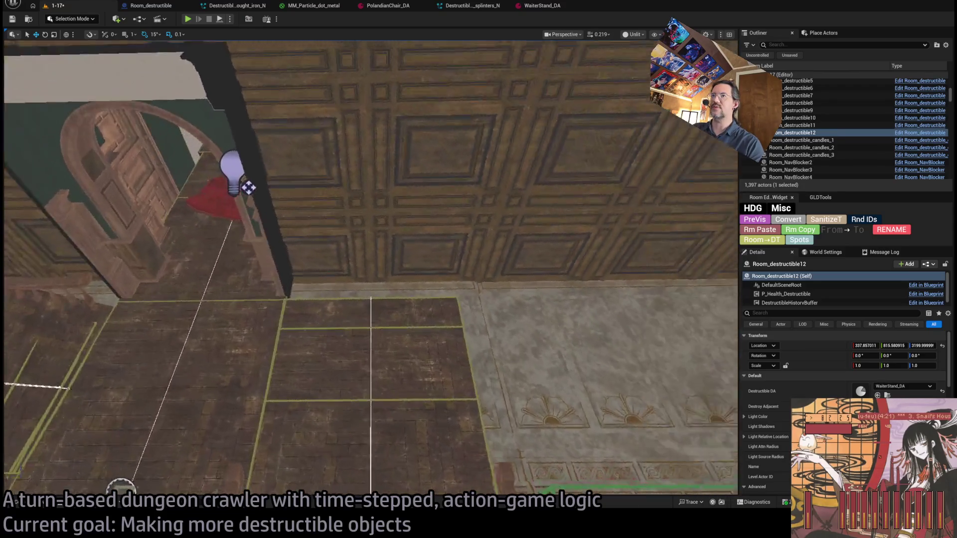
left_click_drag(369, 269, 369, 234)
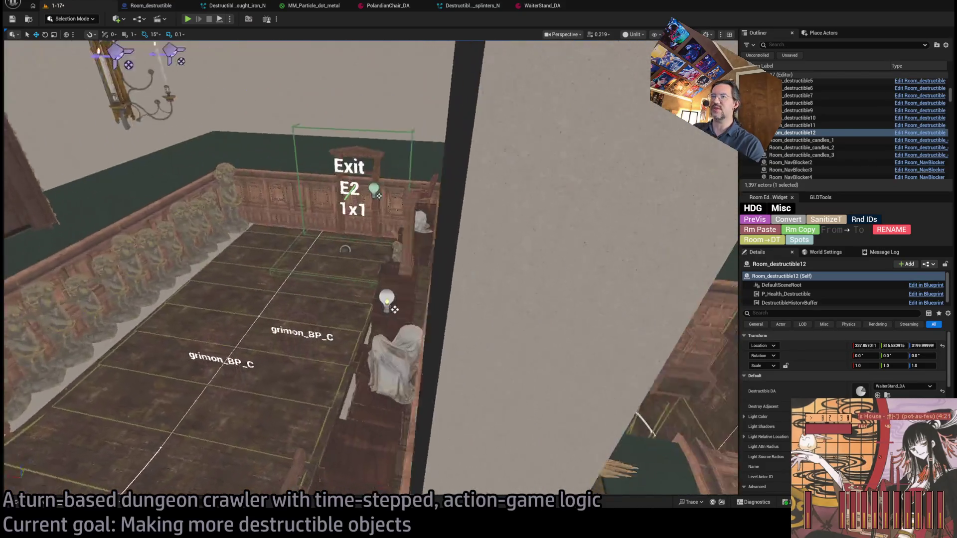
mouse_move(369, 269)
left_mouse_down()
mouse_move(389, 269)
mouse_move(369, 254)
mouse_move(378, 239)
mouse_move(359, 259)
mouse_move(408, 269)
mouse_move(448, 249)
mouse_move(379, 265)
mouse_move(413, 264)
left_mouse_up()
left_click_drag(483, 246, 468, 245)
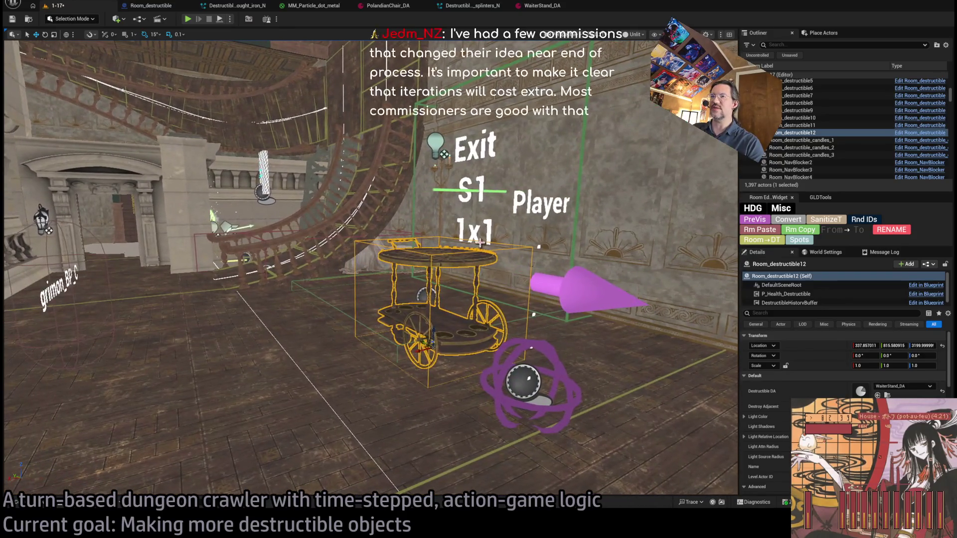
key("ctrl+s")
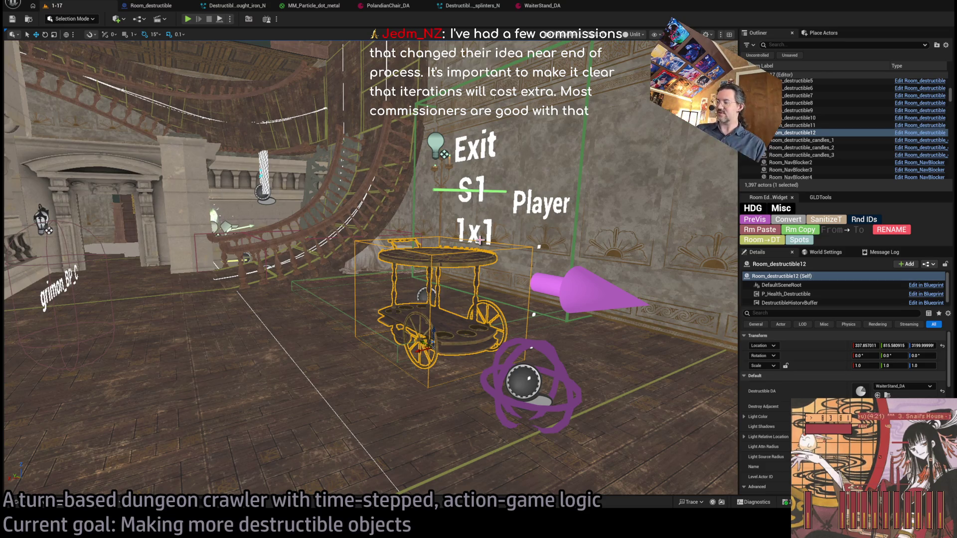
Tilt the viewport down to look at the tea cart in the saved 1-17 level
mouse_move(479, 240)
left_mouse_down()
mouse_move(479, 314)
mouse_move(503, 330)
left_mouse_up()
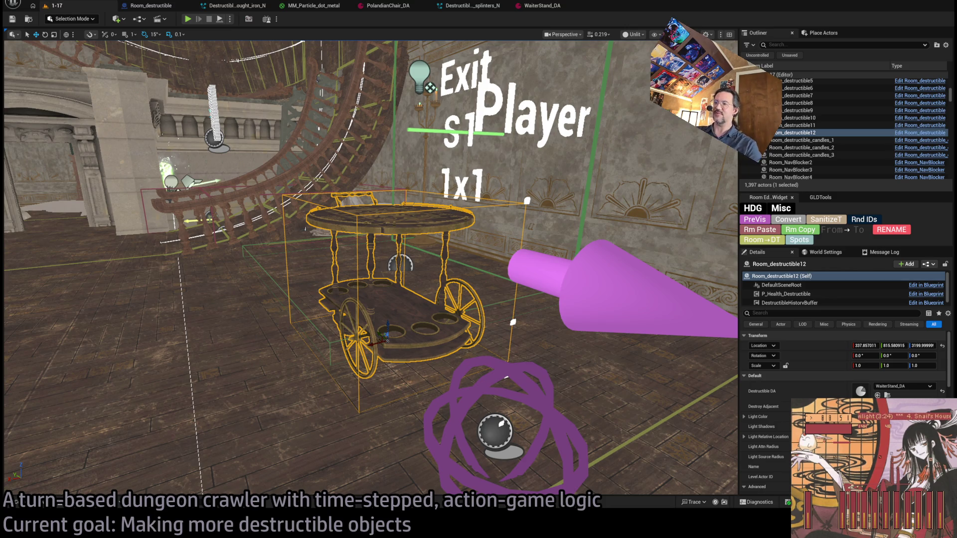
key("s")
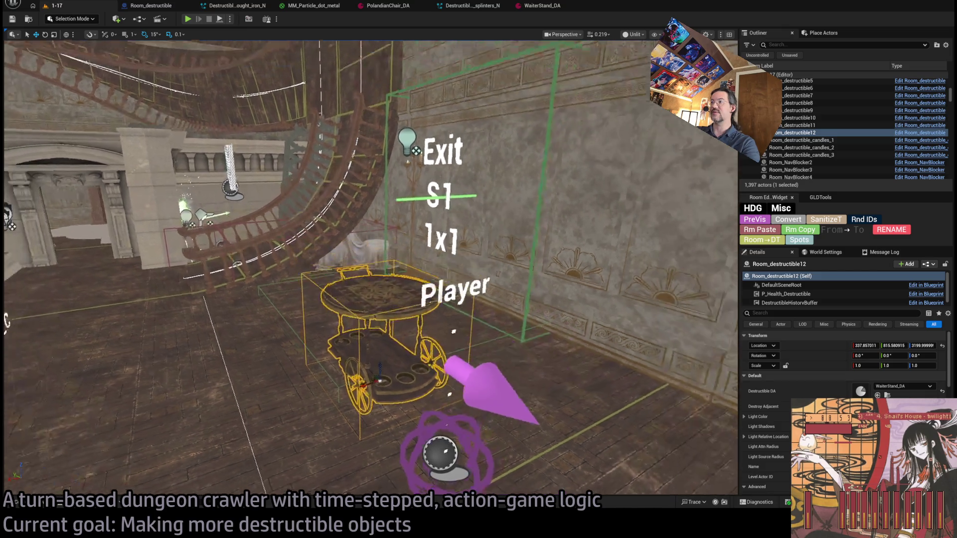
key("d")
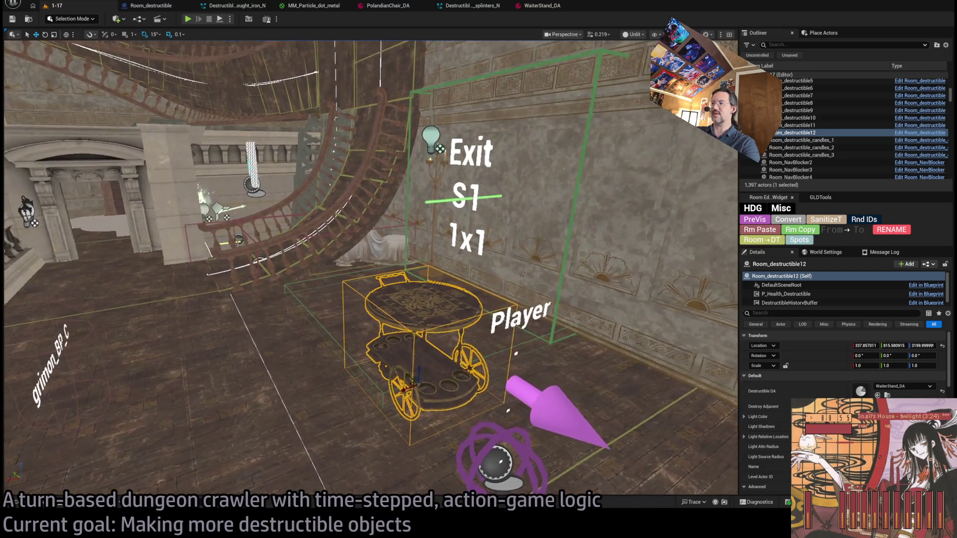
key("w")
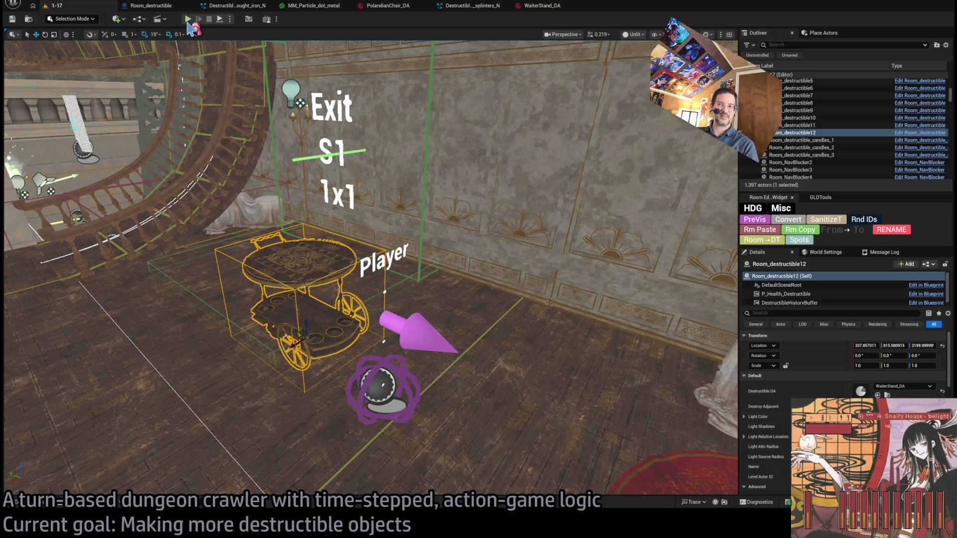
left_click(188, 20)
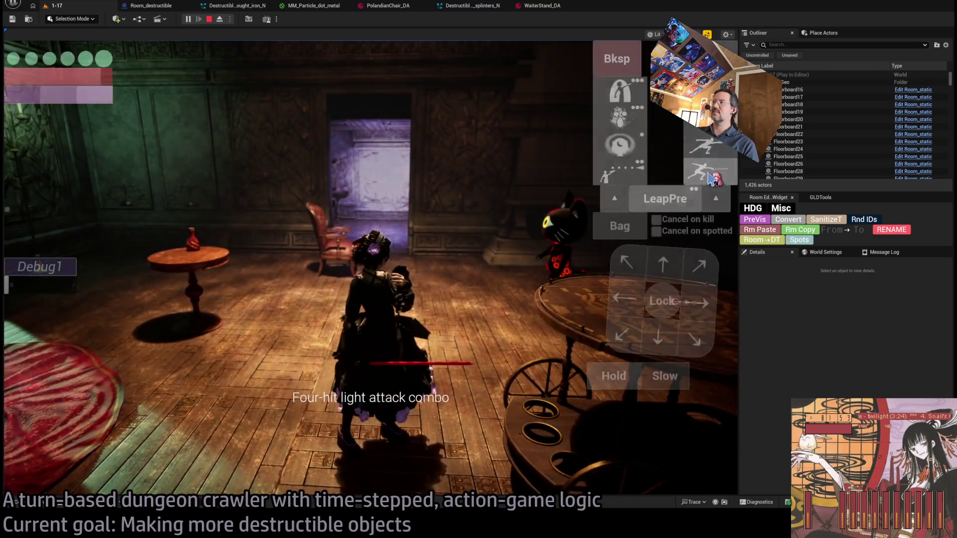
End the play session and bring up the project's Content Browser
key("space")
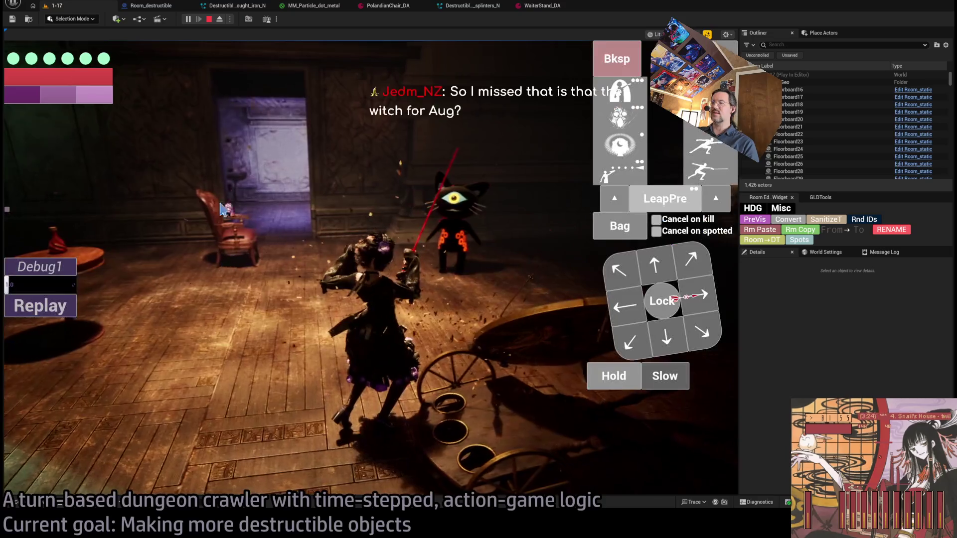
key("Escape")
key("alt+Tab")
key("alt+Tab")
key("ctrl+space")
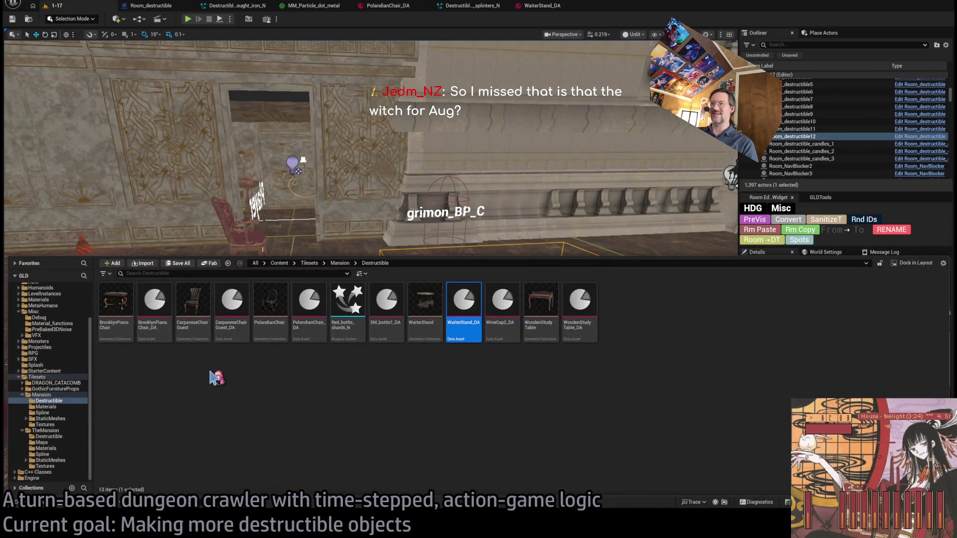
Browse the Mansion subfolders, including Destructible, Materials and the spline floor and carpet meshes
left_click(63, 395)
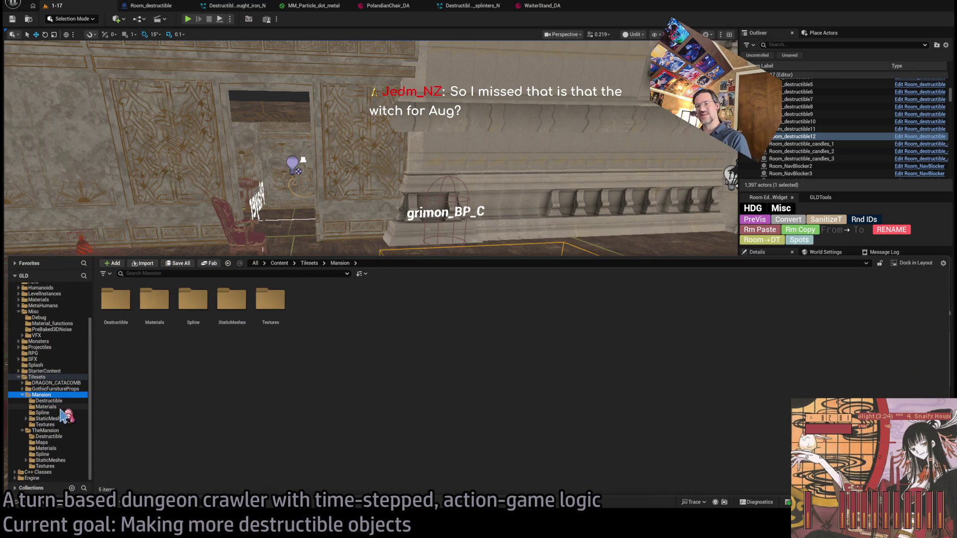
left_click(50, 425)
left_click(50, 430)
left_click(47, 412)
left_click(61, 401)
left_click(57, 395)
left_click(59, 406)
left_click(62, 413)
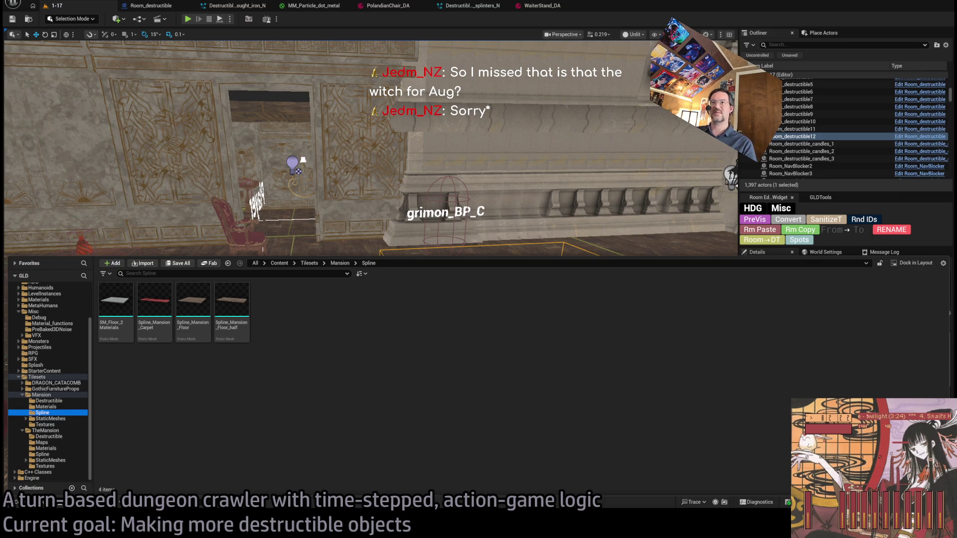
left_click(311, 378)
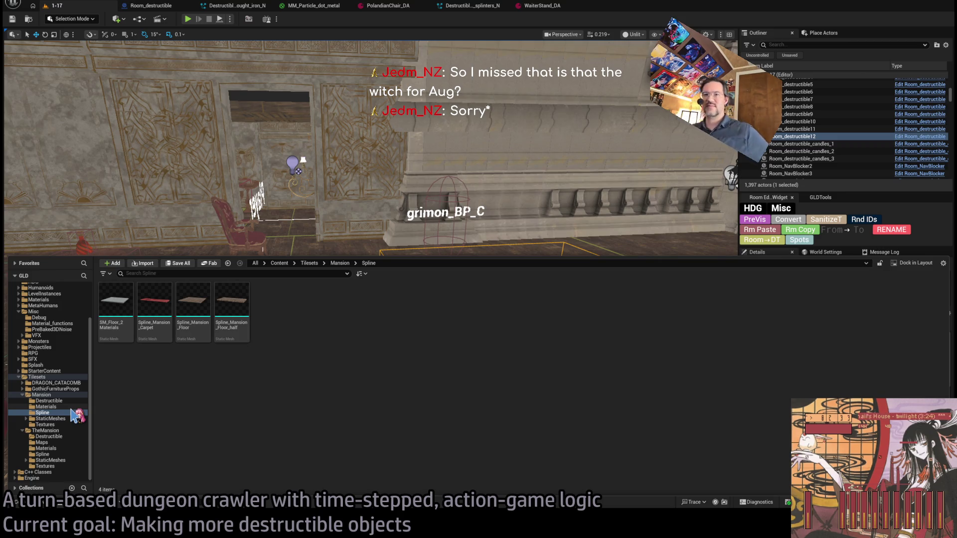
left_click(73, 395)
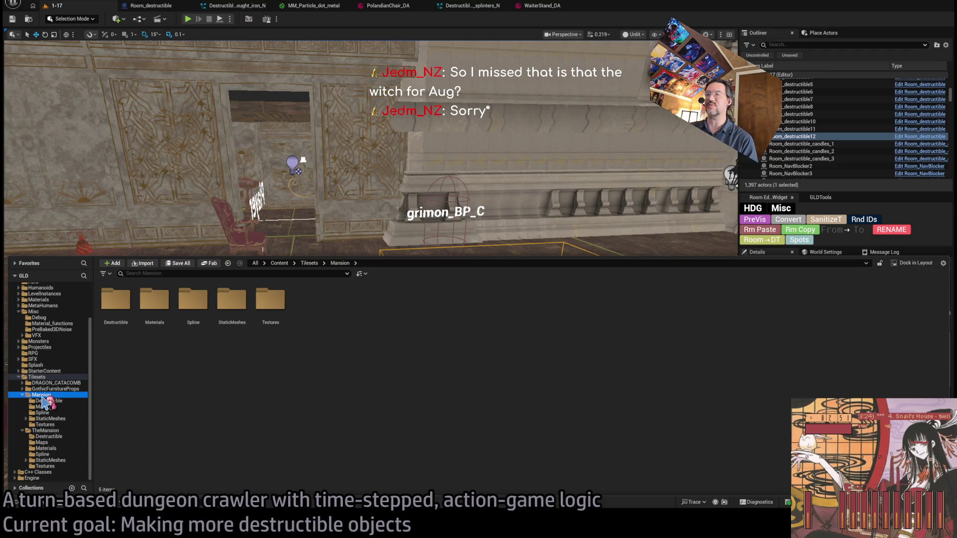
Collapse Mansion and explore GothicFurnitureProps' Asset, Blueprint, Destructible and Effects folders
double_click(50, 394)
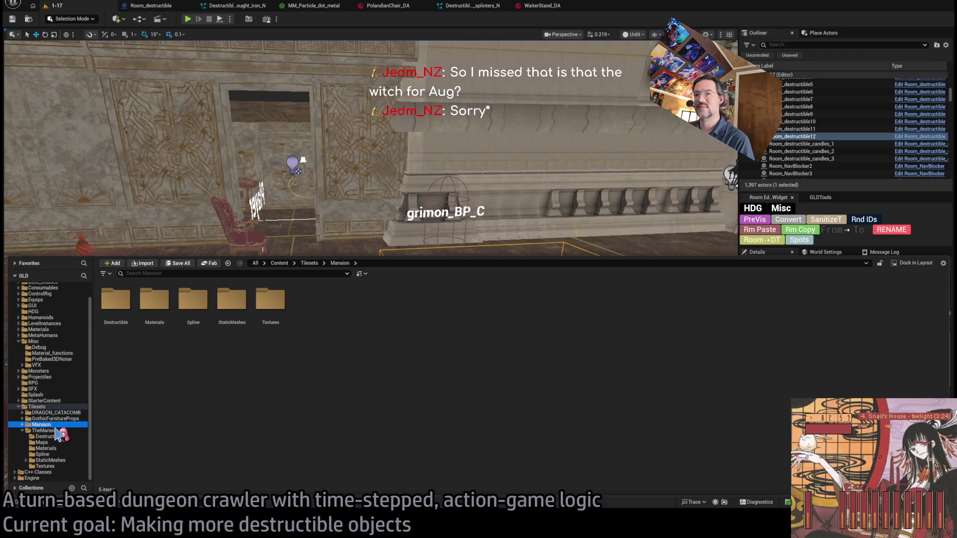
double_click(54, 419)
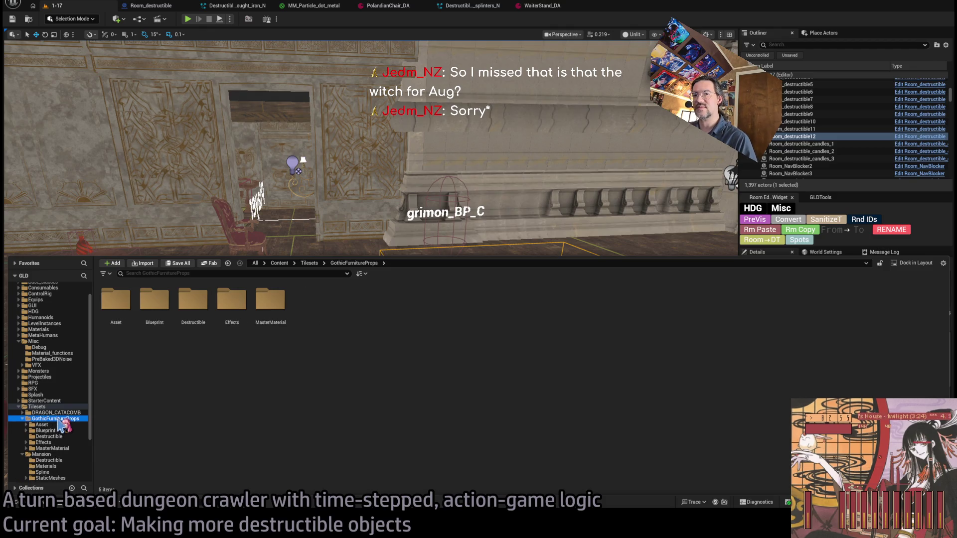
double_click(259, 311)
left_click(65, 425)
left_click(65, 431)
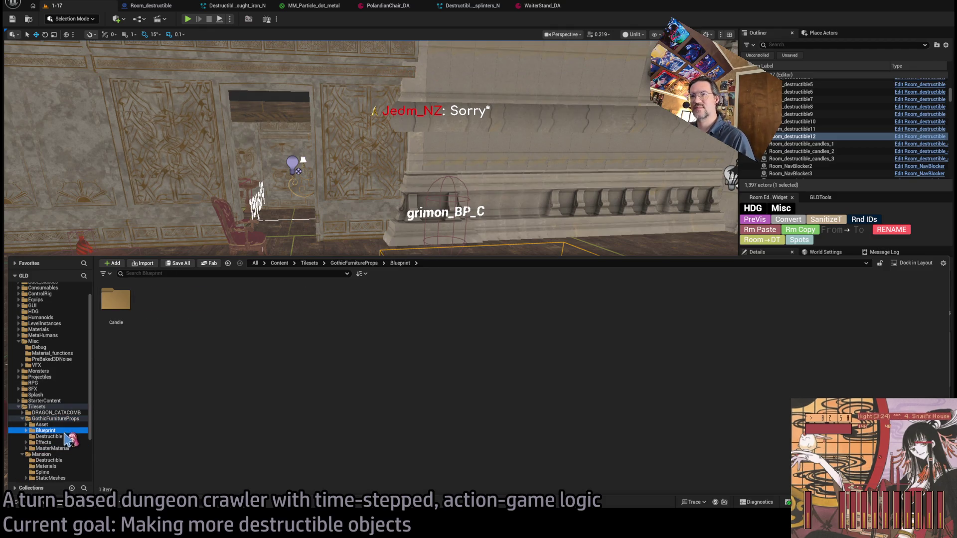
left_click(64, 418)
double_click(115, 323)
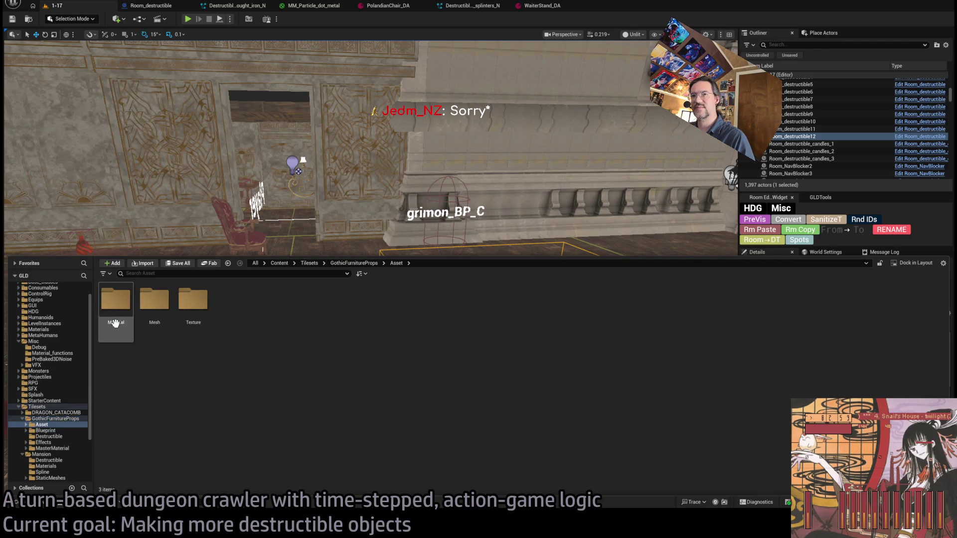
left_click(65, 430)
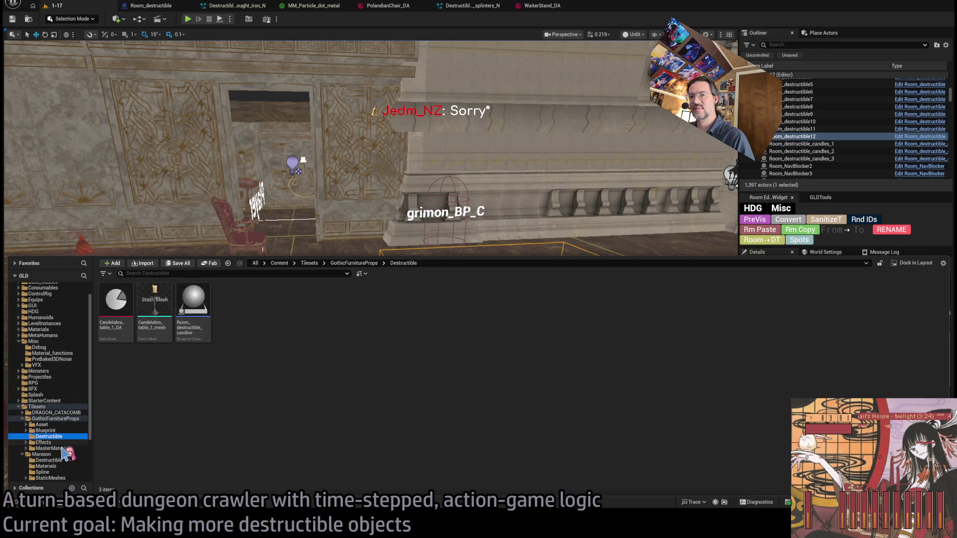
left_click(65, 436)
left_click(66, 443)
Step through the subfolders with arrow keys, then open Asset > Mesh with its static meshes
key("Up")
key("Up")
key("Up")
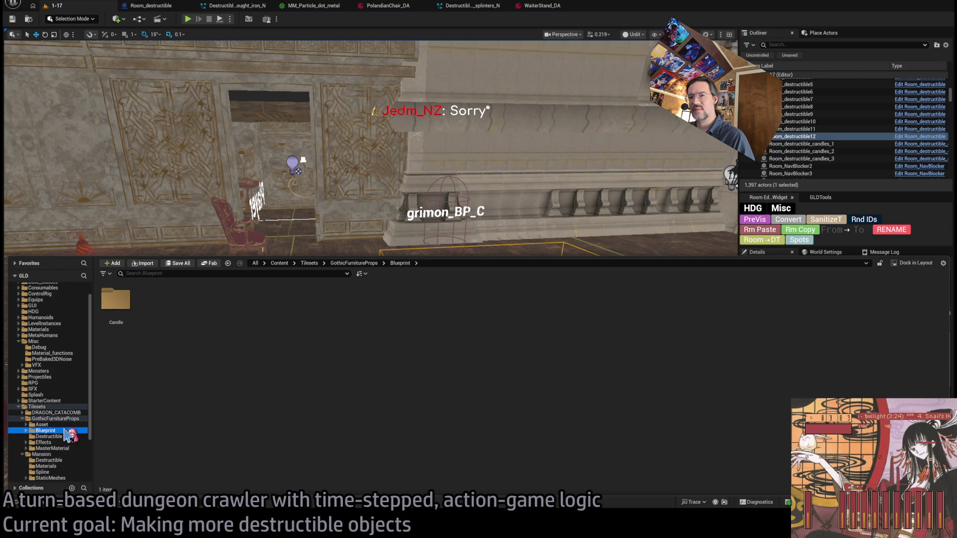
key("Down")
key("Down")
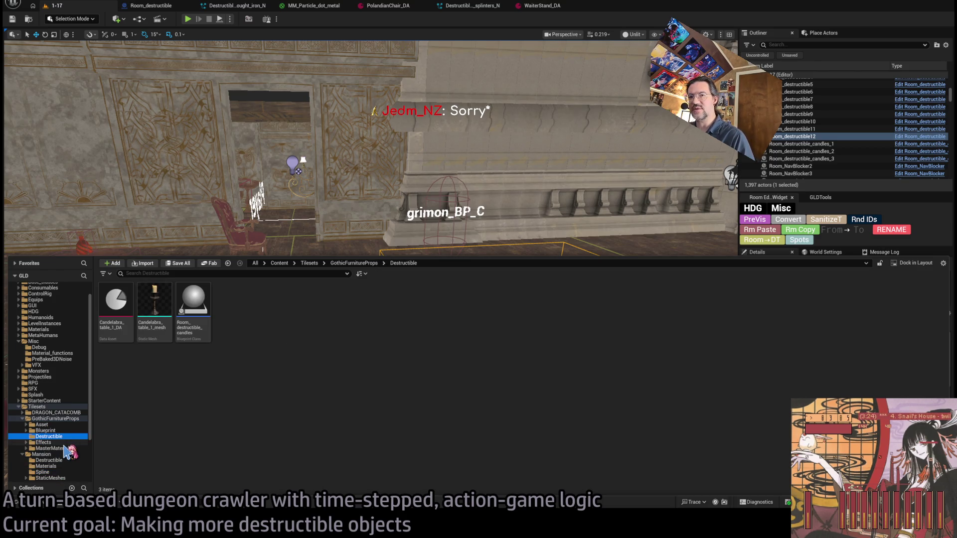
key("Down")
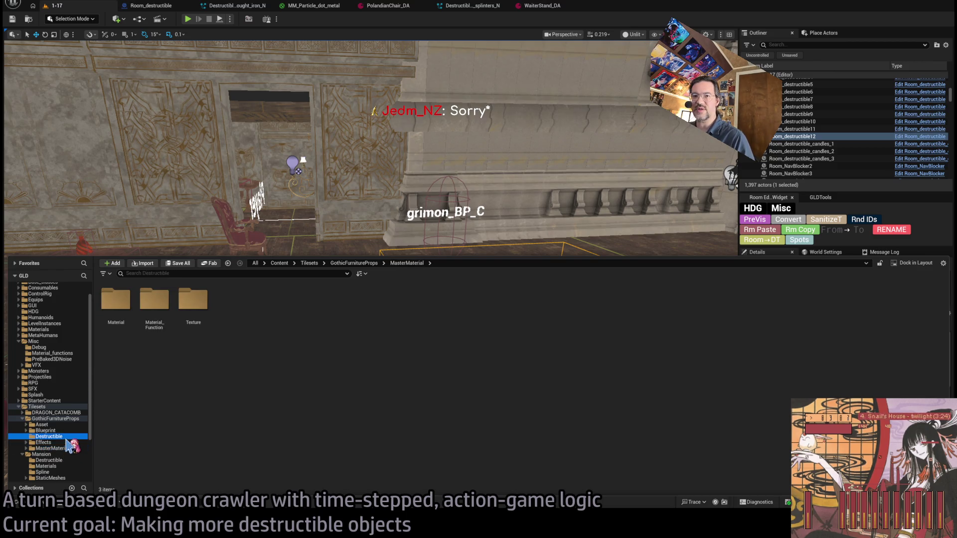
key("Up")
key("Up")
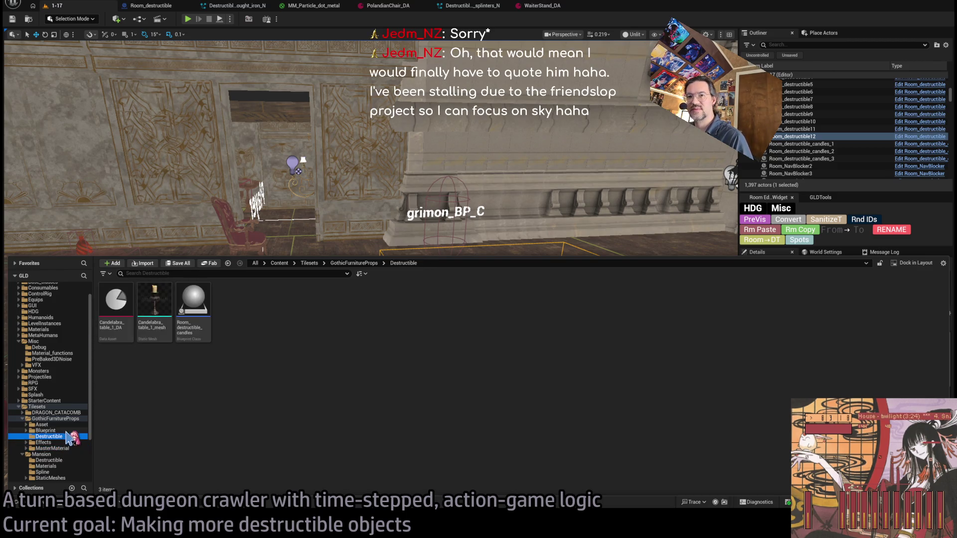
key("Down")
key("Down")
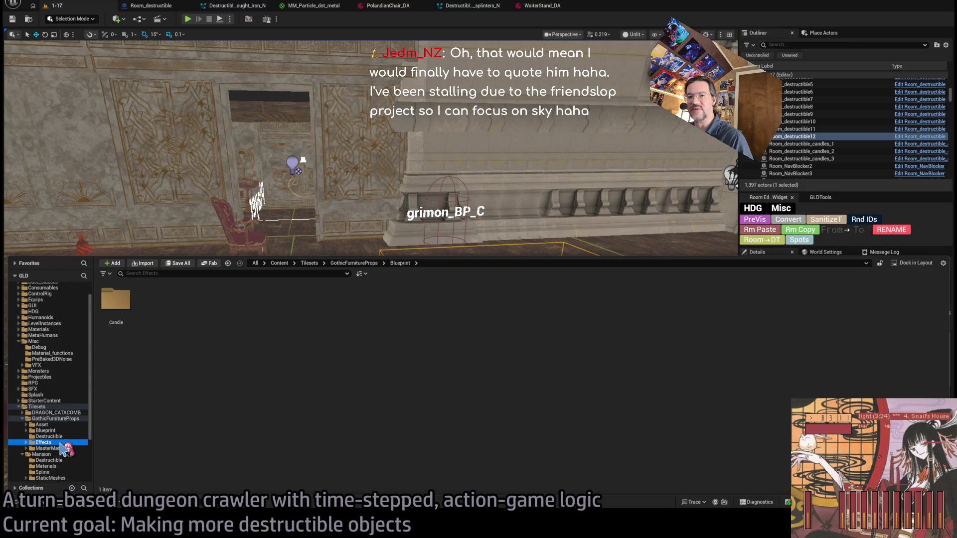
left_click(55, 448)
key("Up")
key("Up")
key("Up")
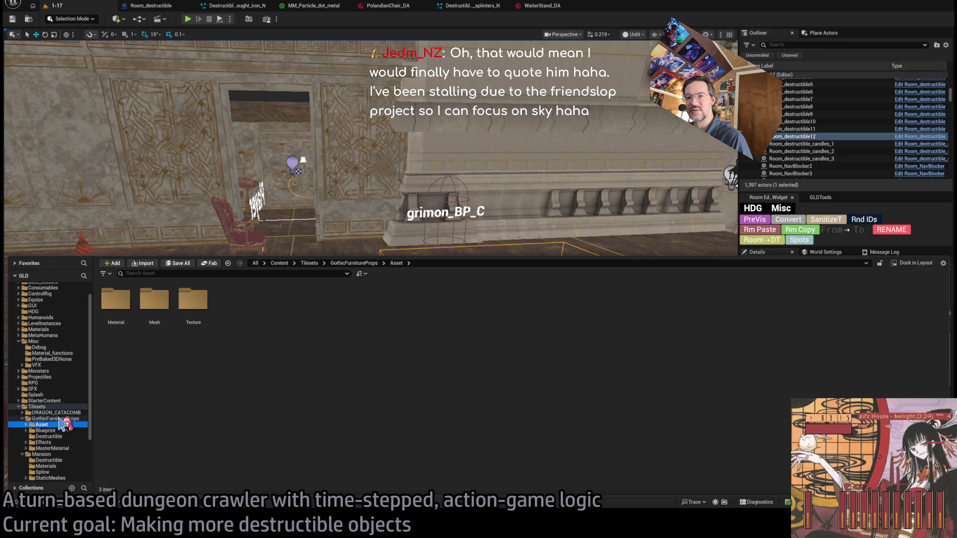
double_click(118, 304)
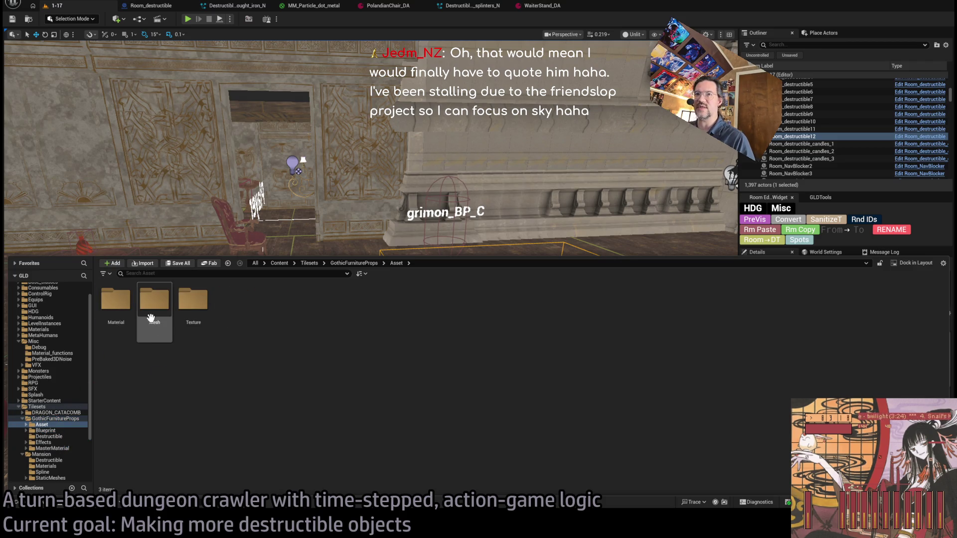
double_click(155, 301)
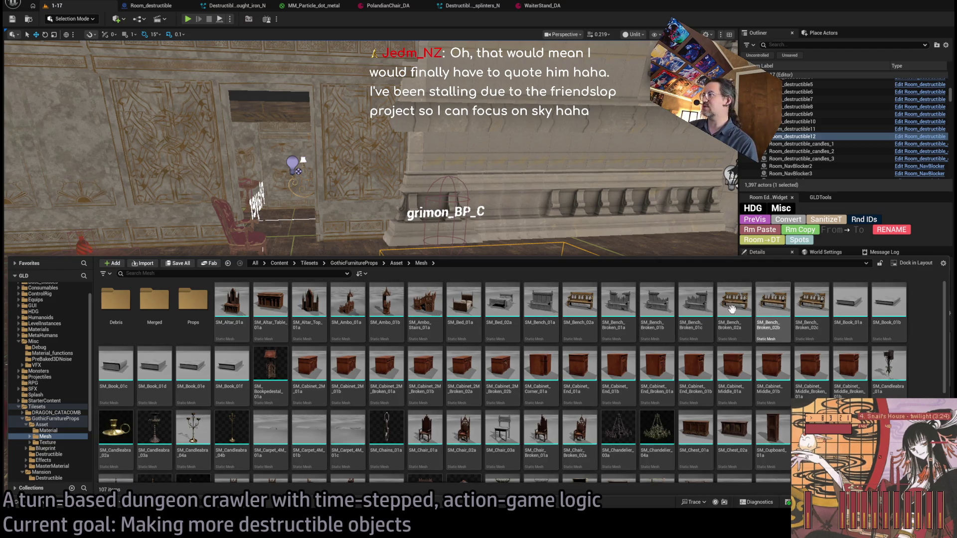
Select SM_Bench_02a through SM_Bench_Broken_02c and drag the seven benches into the level
left_click(578, 314)
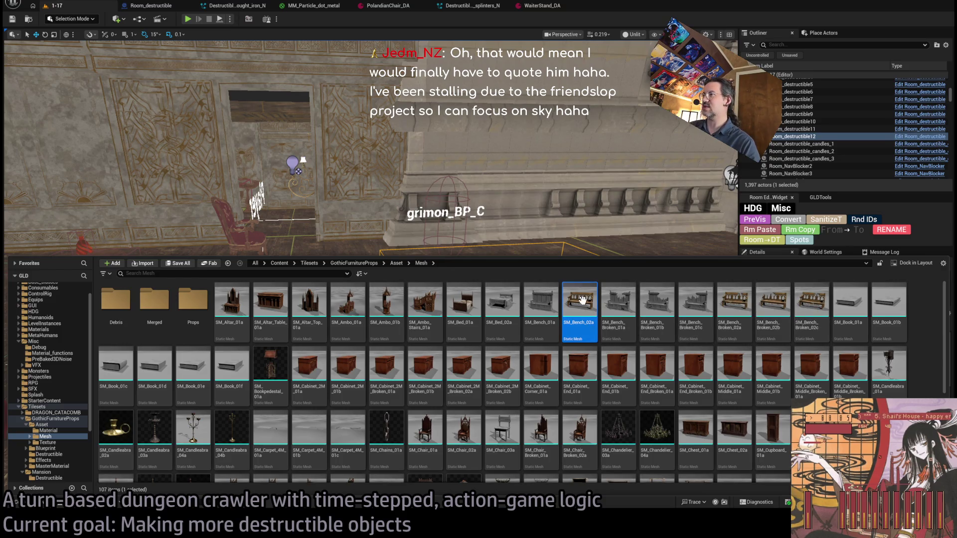
left_click(810, 303, "shift")
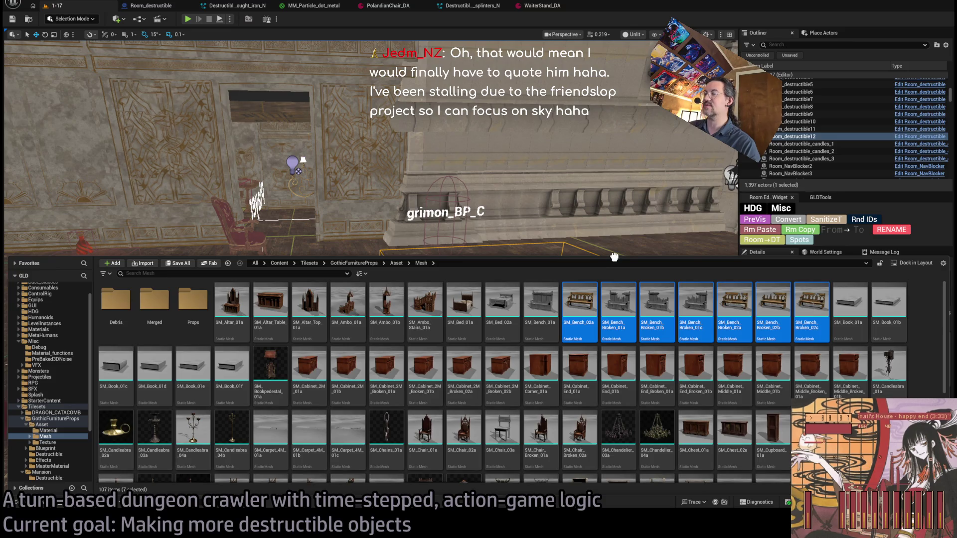
left_click_drag(614, 257, 613, 325)
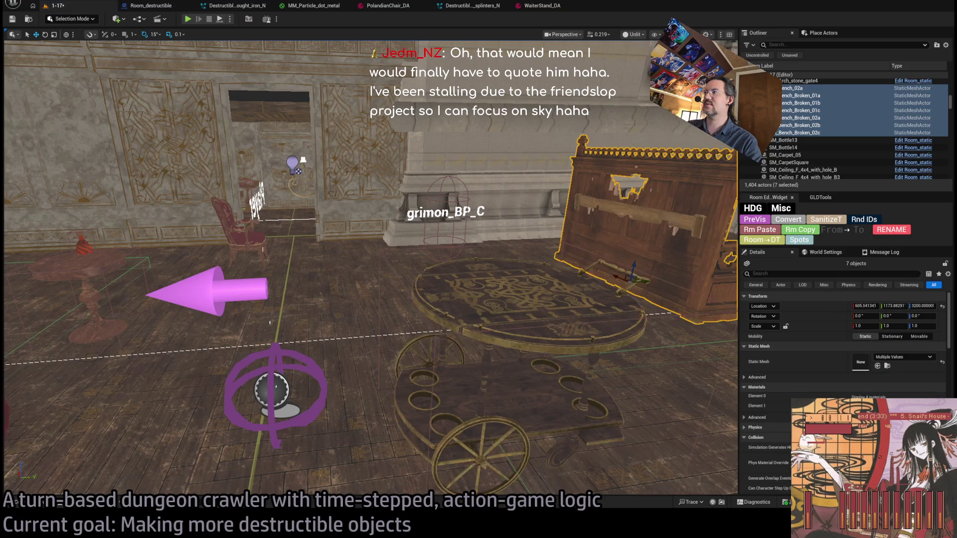
Frame the stacked benches and move SM_Bench_Broken_01b and 01c off to the left
key("f")
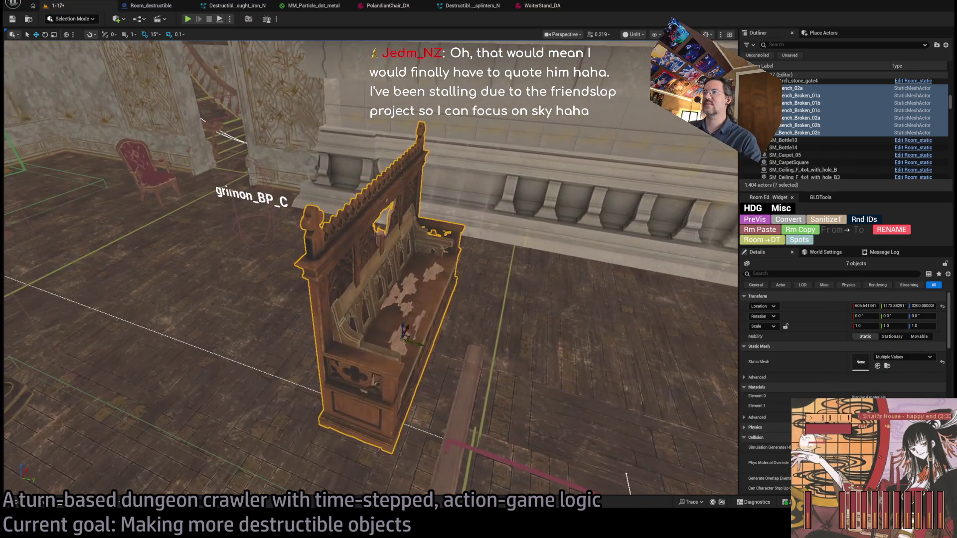
left_click(416, 349)
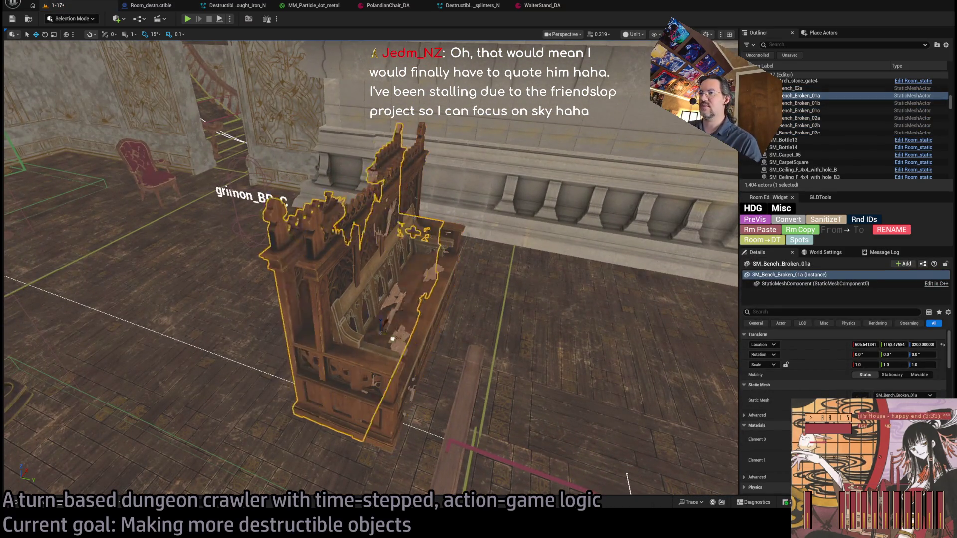
left_click(412, 342)
left_click_drag(412, 342, 277, 313)
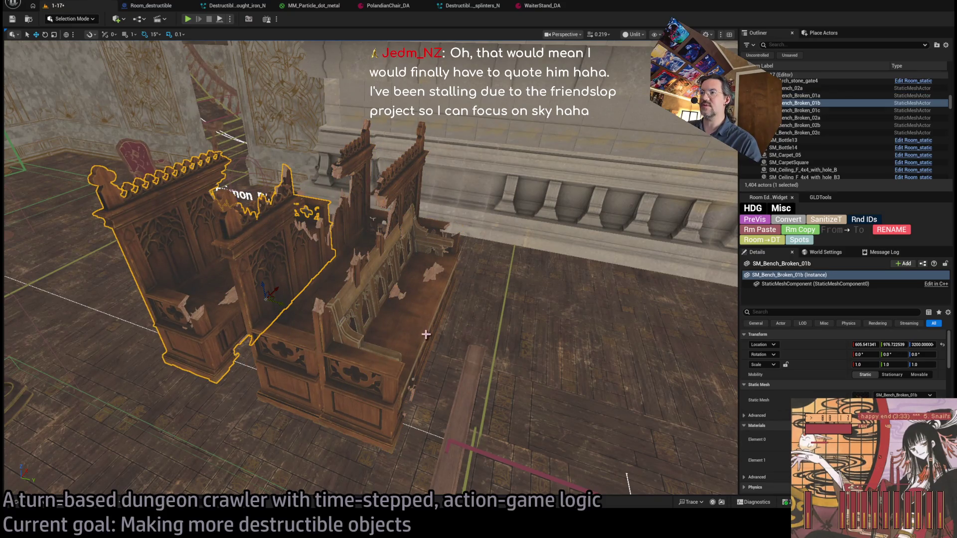
left_click(425, 335)
left_click_drag(426, 334, 224, 308)
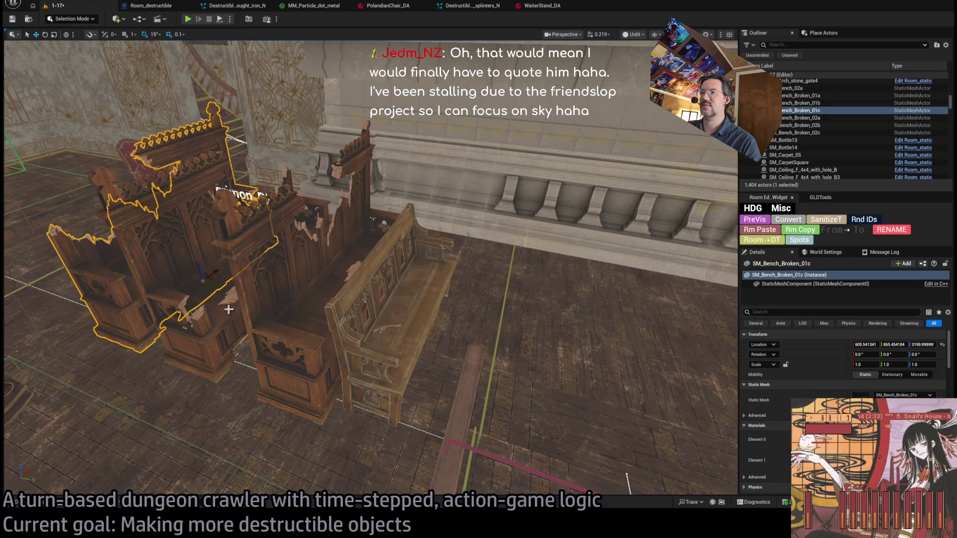
Move SM_Bench_02a and SM_Bench_Broken_02a to the right and shift SM_Bench_Broken_02c aside
left_click(405, 343)
scroll(406, 343, "up", 2)
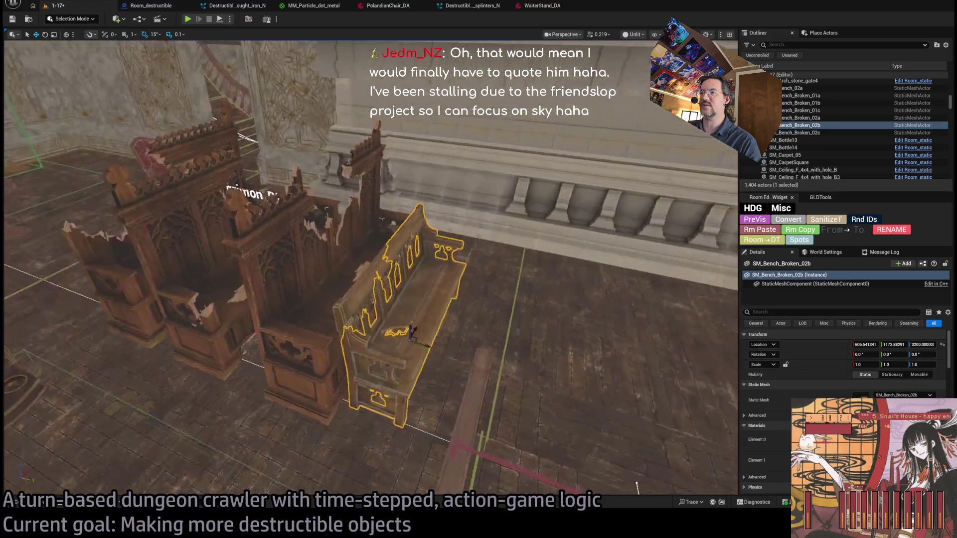
left_click(424, 345)
left_click_drag(420, 341, 563, 371)
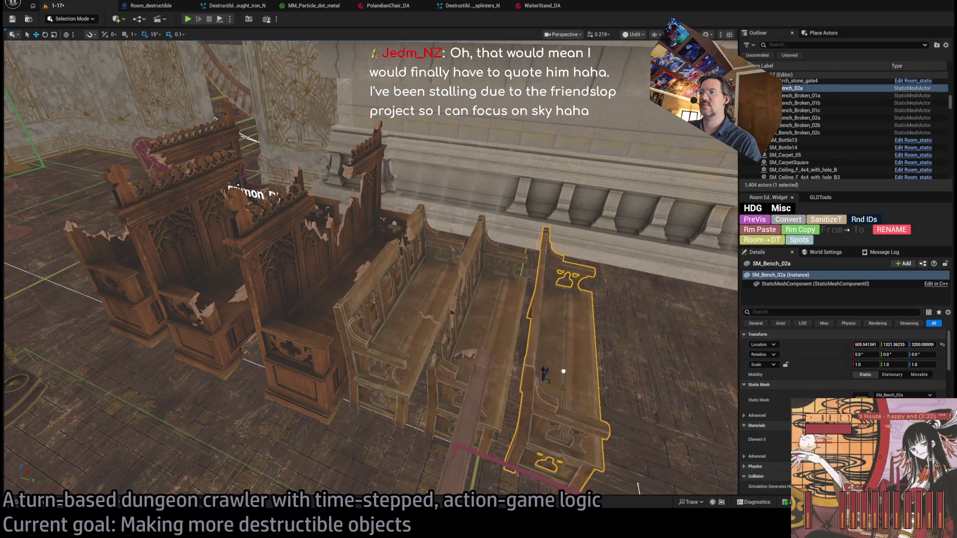
left_click(417, 340)
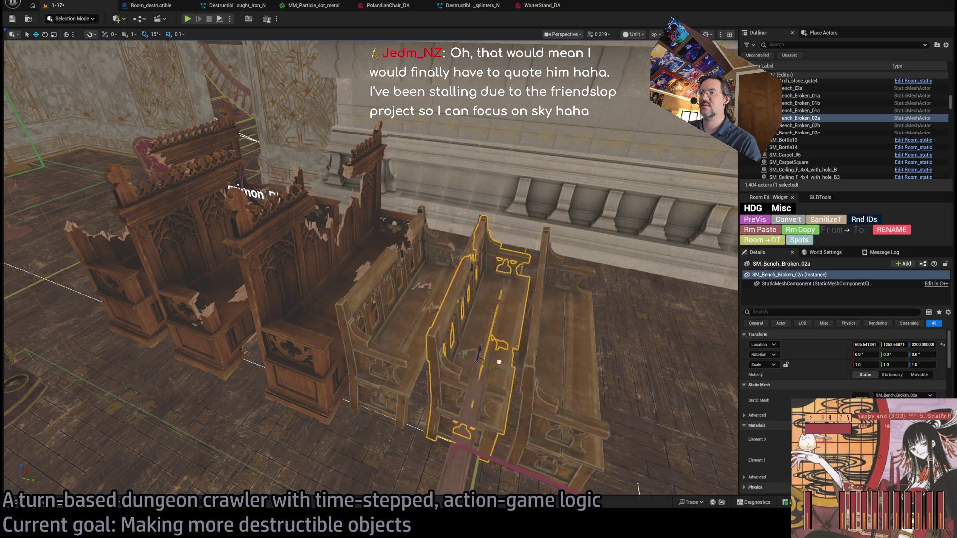
left_click_drag(427, 346, 568, 372)
left_click(426, 339)
mouse_move(427, 339)
left_mouse_down()
mouse_move(518, 363)
mouse_move(447, 358)
mouse_move(249, 269)
left_mouse_up()
mouse_move(441, 244)
left_mouse_down()
mouse_move(441, 234)
mouse_move(441, 244)
left_mouse_up()
Delete the five broken bench variants, including SM_Bench_Broken_01a, 01b and 02c
key("Delete")
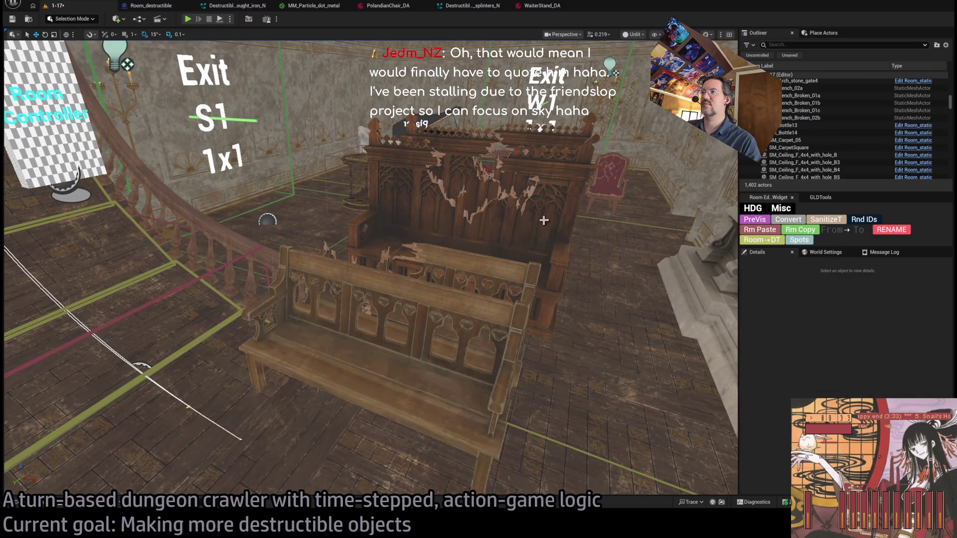
left_click(538, 216)
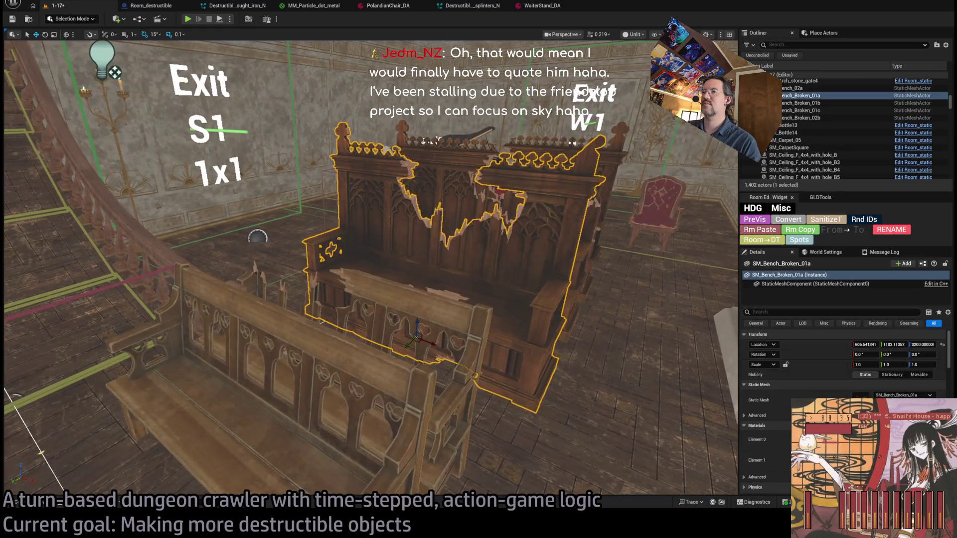
key("Delete")
left_click(519, 252)
key("Delete")
left_click(566, 207)
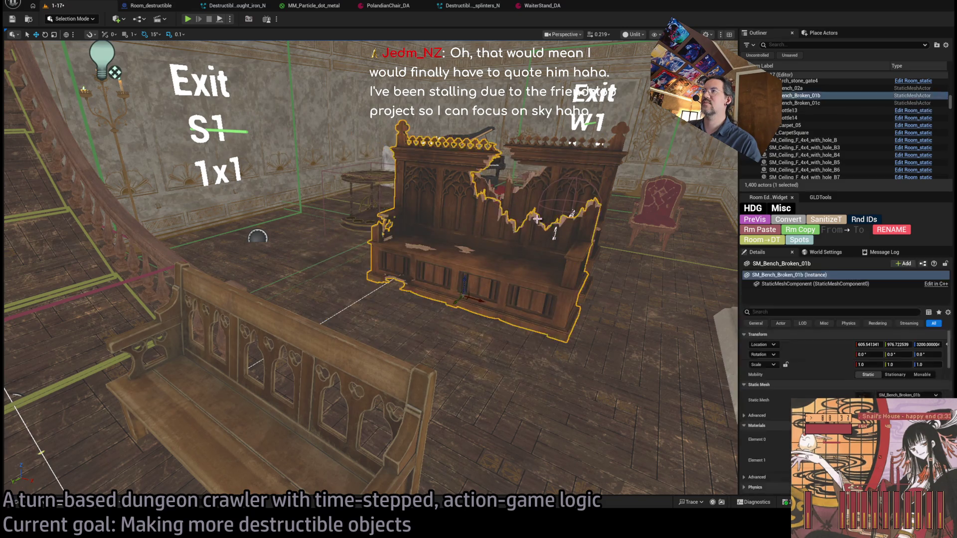
key("Delete")
left_click(460, 281)
key("Delete")
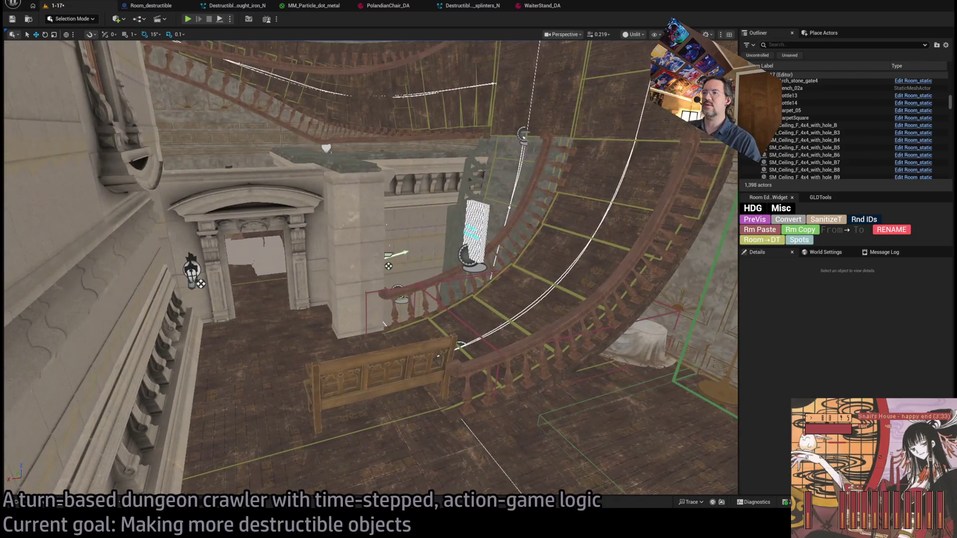
Drop the remaining SM_Bench_02a onto the floor near grimon_BP_C at Z 3249.31
left_click(380, 390)
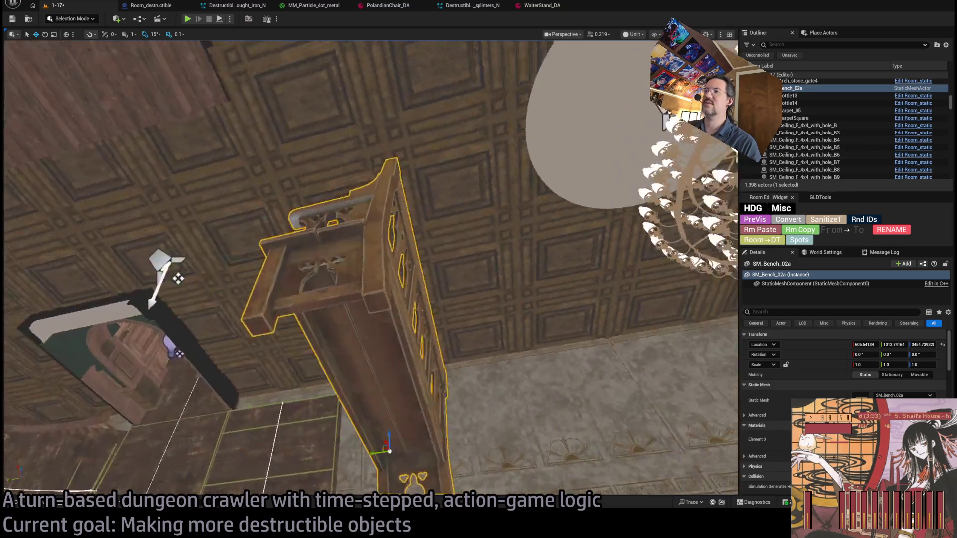
mouse_move(178, 279)
left_mouse_down()
mouse_move(144, 321)
mouse_move(60, 273)
mouse_move(218, 337)
mouse_move(132, 359)
mouse_move(269, 274)
mouse_move(560, 226)
mouse_move(412, 248)
mouse_move(406, 464)
mouse_move(407, 387)
left_mouse_up()
key("f")
left_click_drag(382, 334, 216, 310)
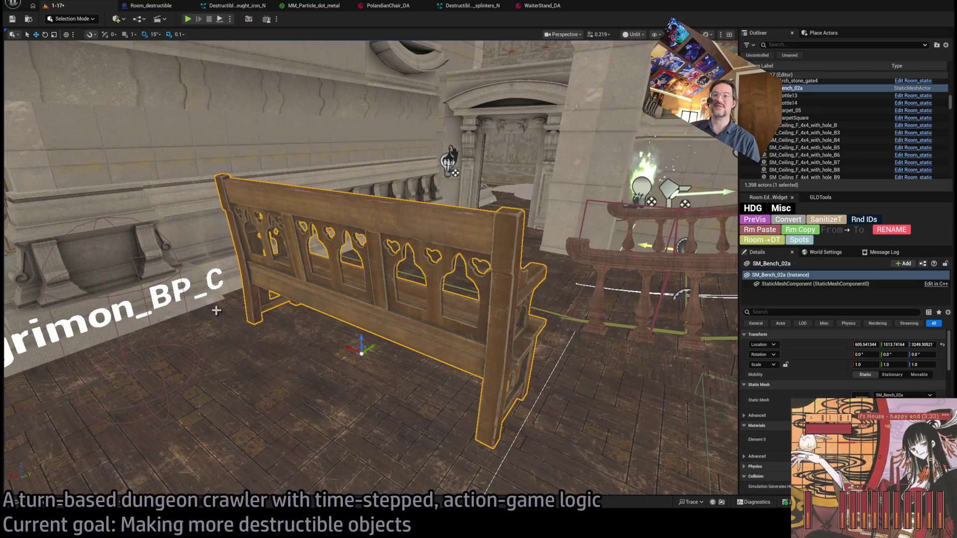
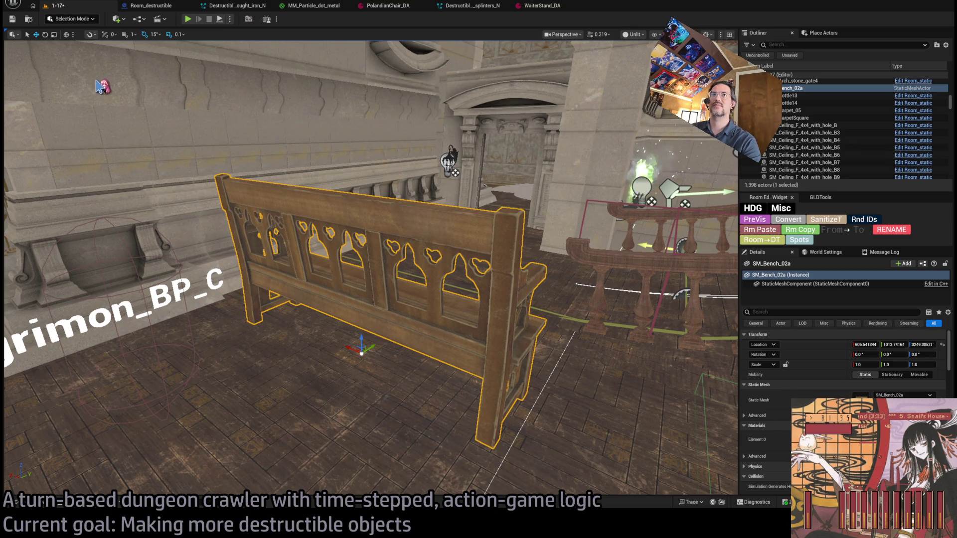
Switch to Fracture Mode and show the GothicFurnitureProps/Asset/Mesh folder in the Content Drawer
key("shift+6")
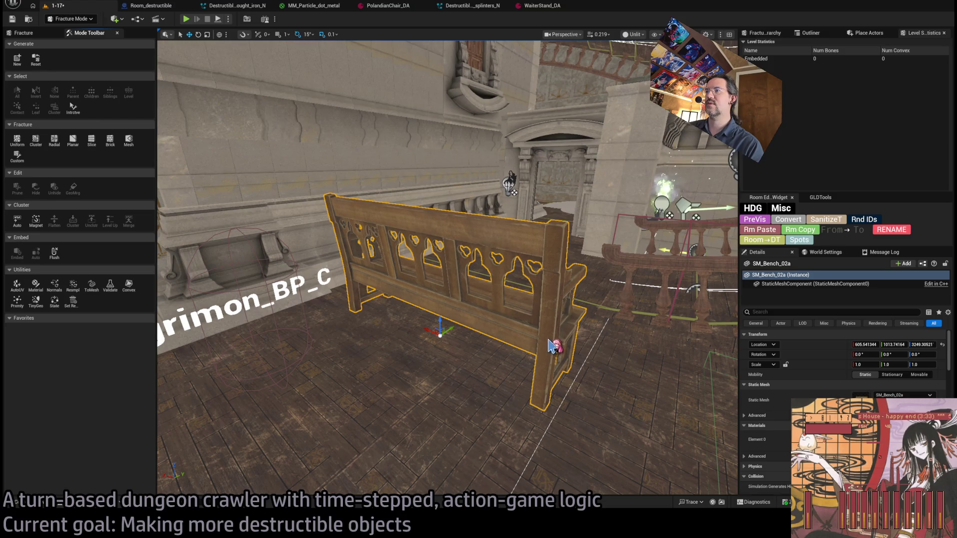
left_click(43, 504)
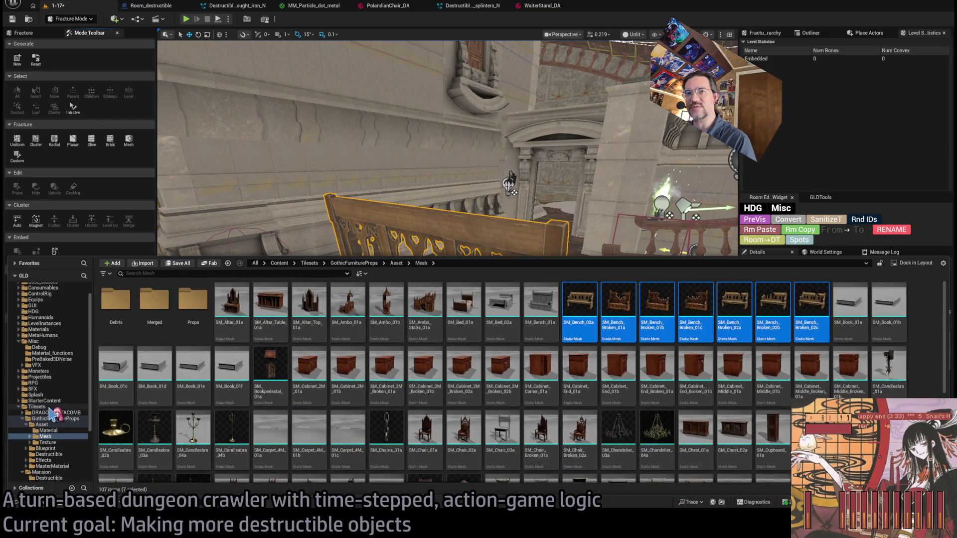
left_click(59, 418)
double_click(193, 299)
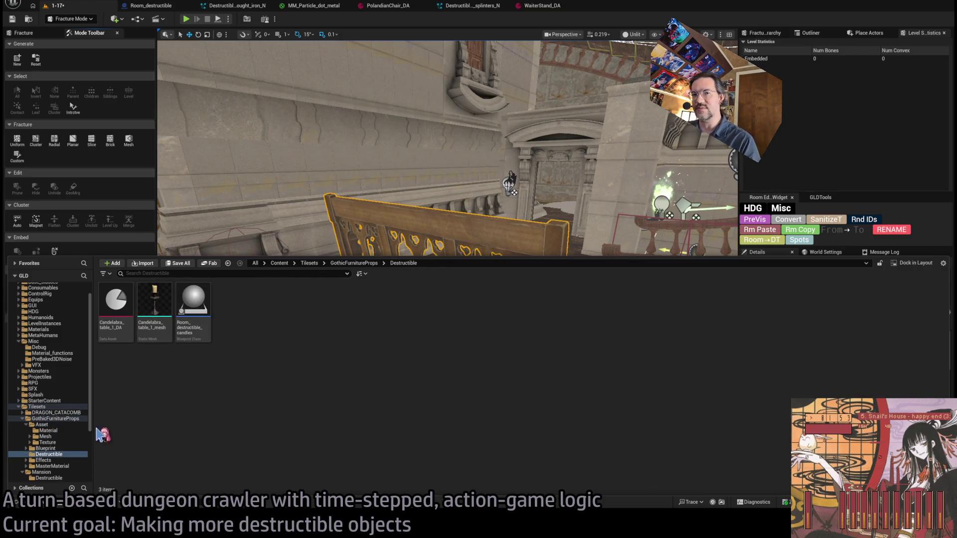
left_click(68, 437)
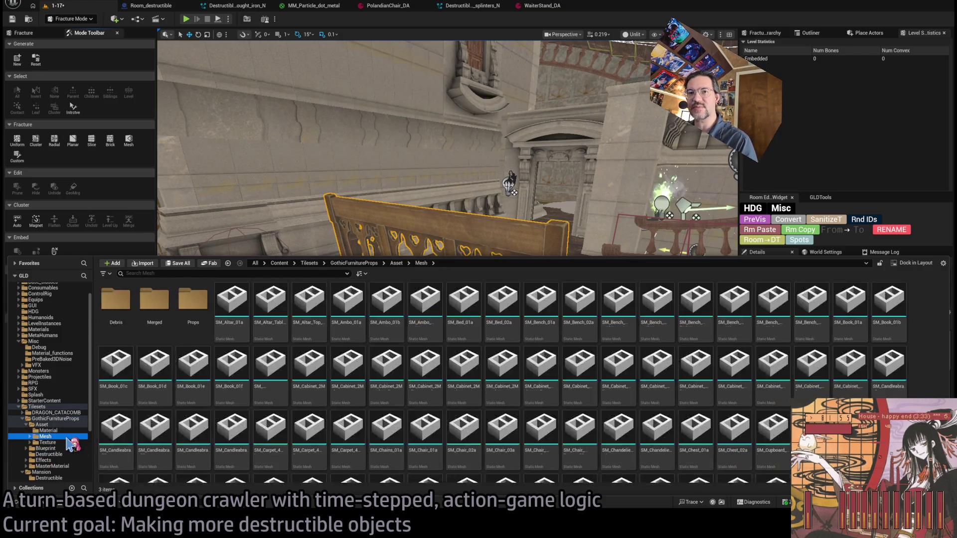
left_click(58, 431)
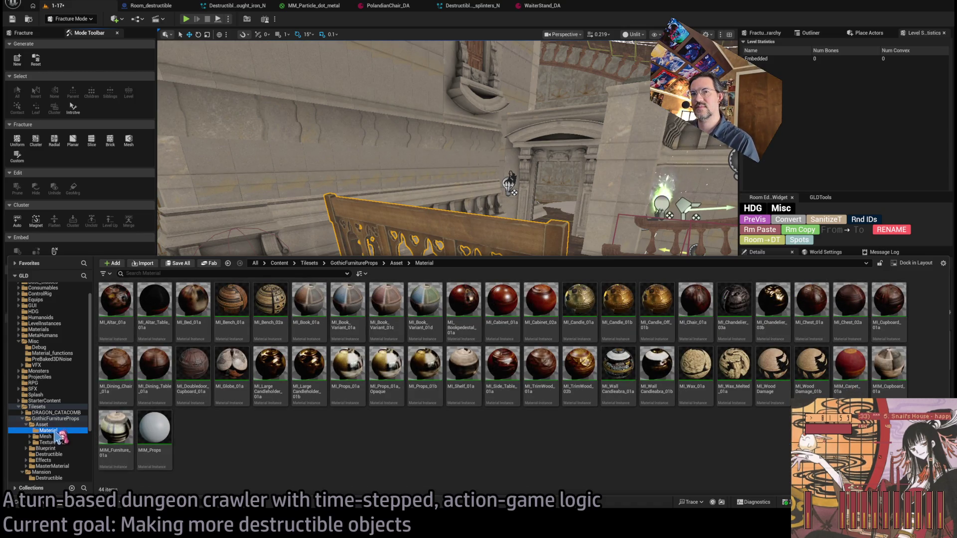
left_click(56, 437)
left_click(56, 442)
left_click(62, 437)
key("Left")
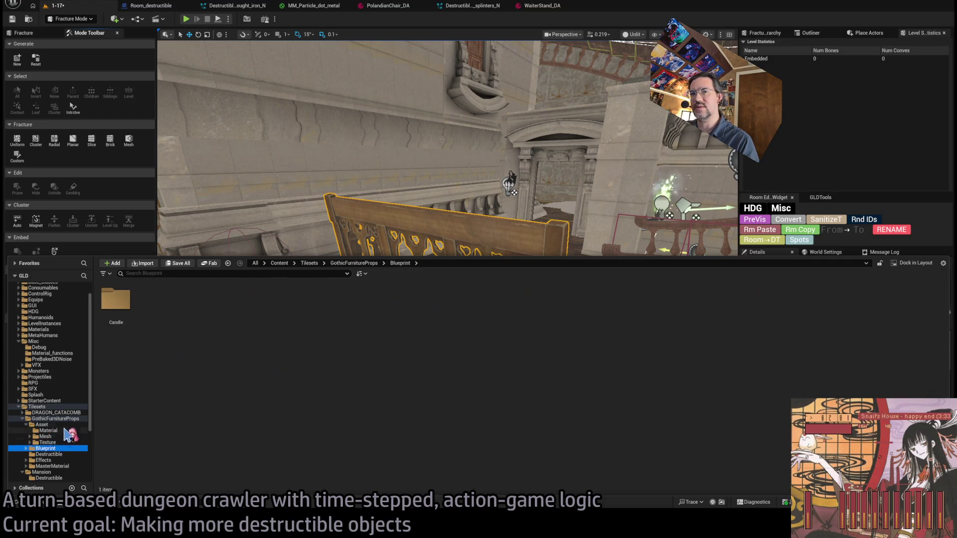
left_click(62, 437)
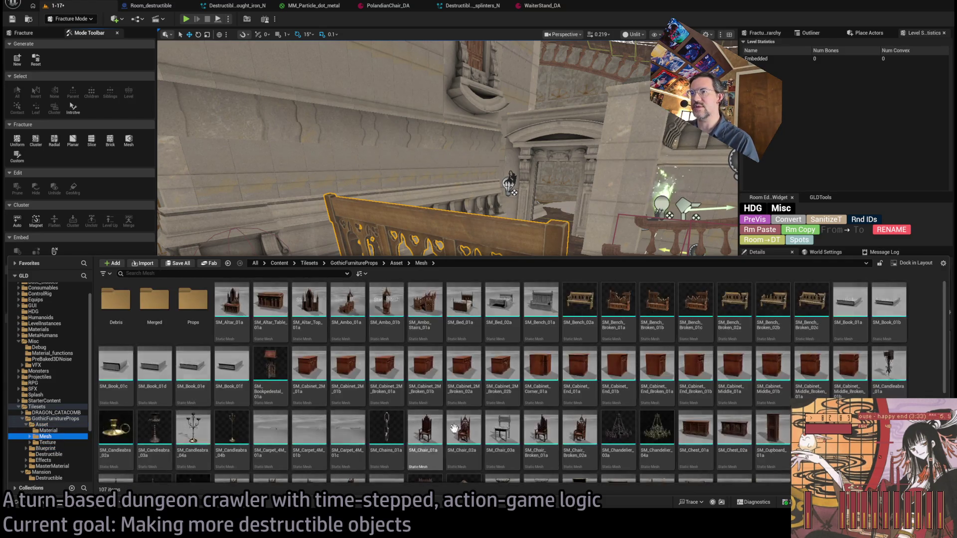
left_click(466, 225)
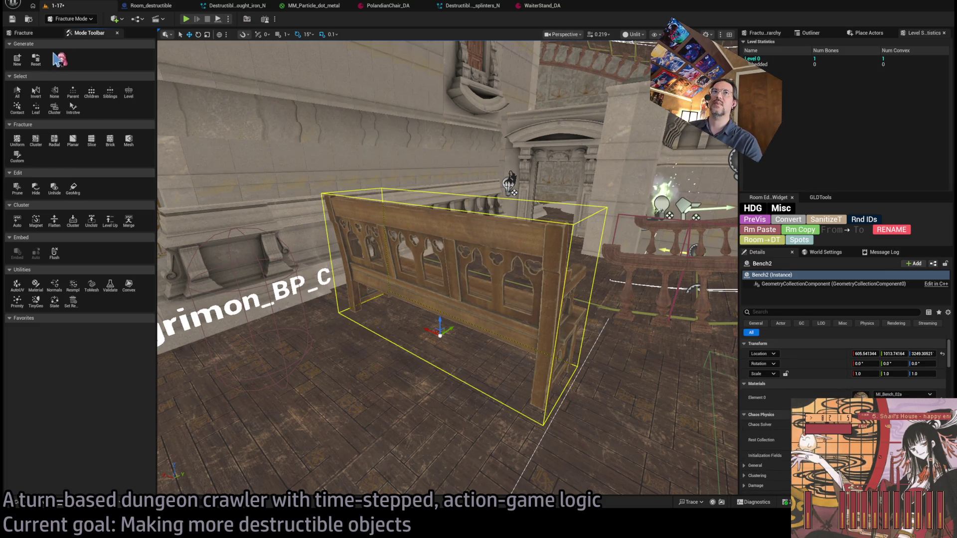
Orbit around Bench2 and frame the whole bench in the viewport
mouse_move(500, 274)
left_mouse_down()
mouse_move(399, 279)
mouse_move(369, 299)
left_mouse_up()
key("f")
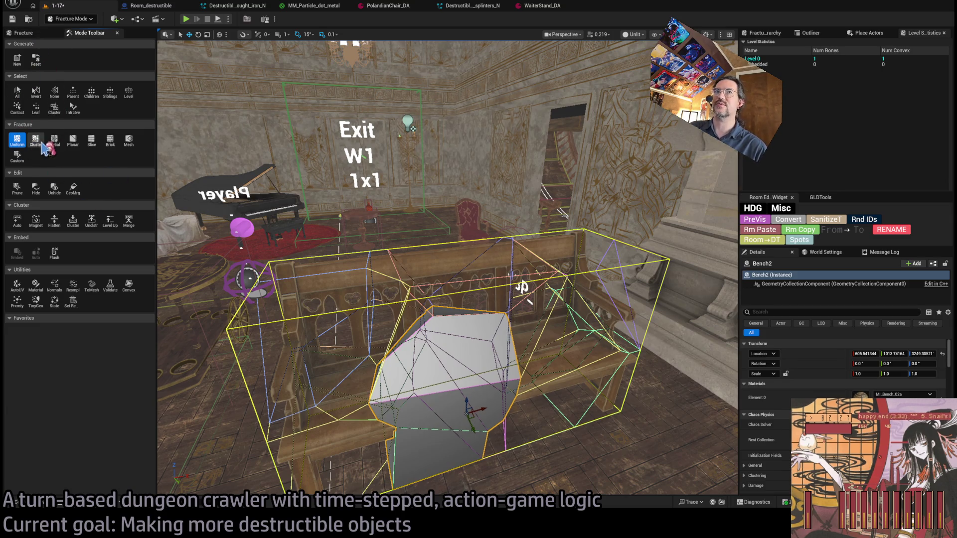
Compare Uniform and Cluster Voronoi fracture previews, then settle back on Uniform
left_click(17, 141)
left_click(17, 141)
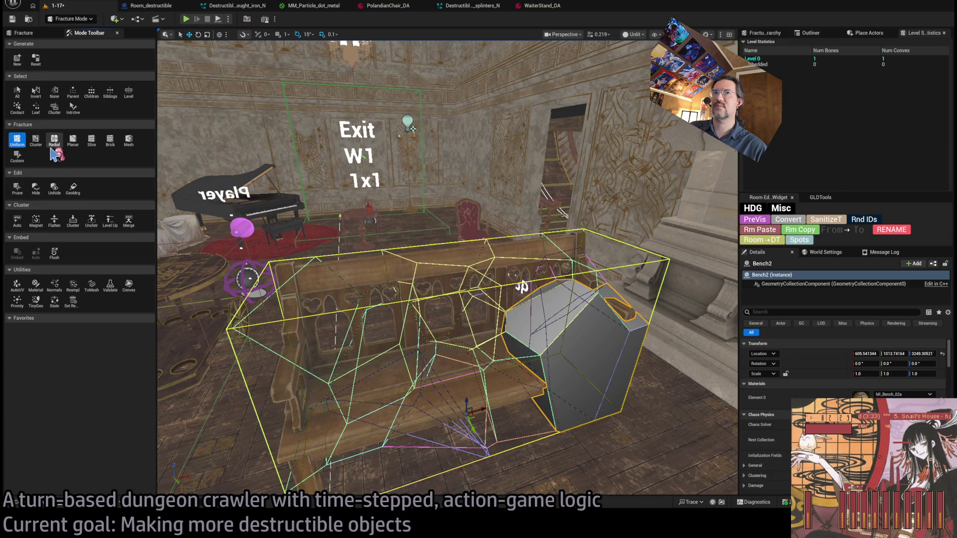
left_click(36, 141)
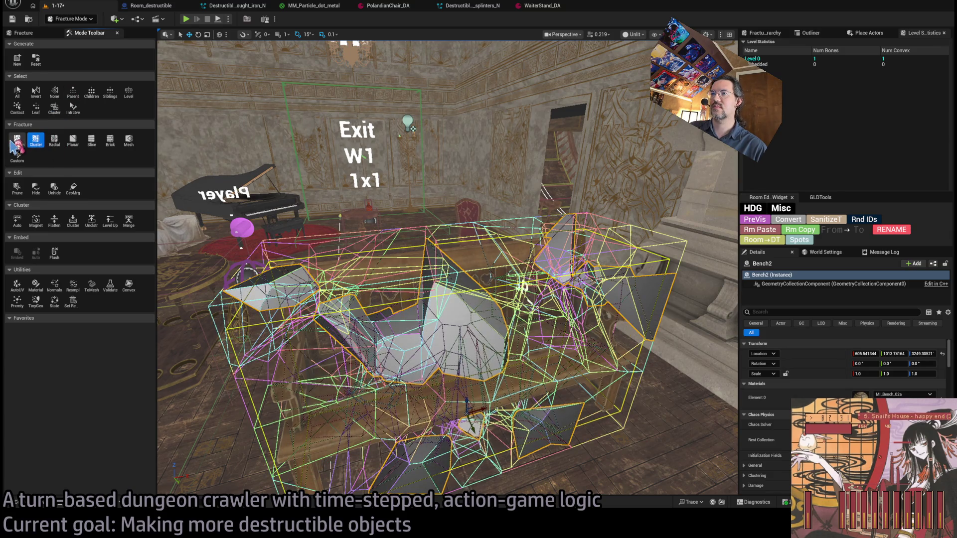
left_click(11, 142)
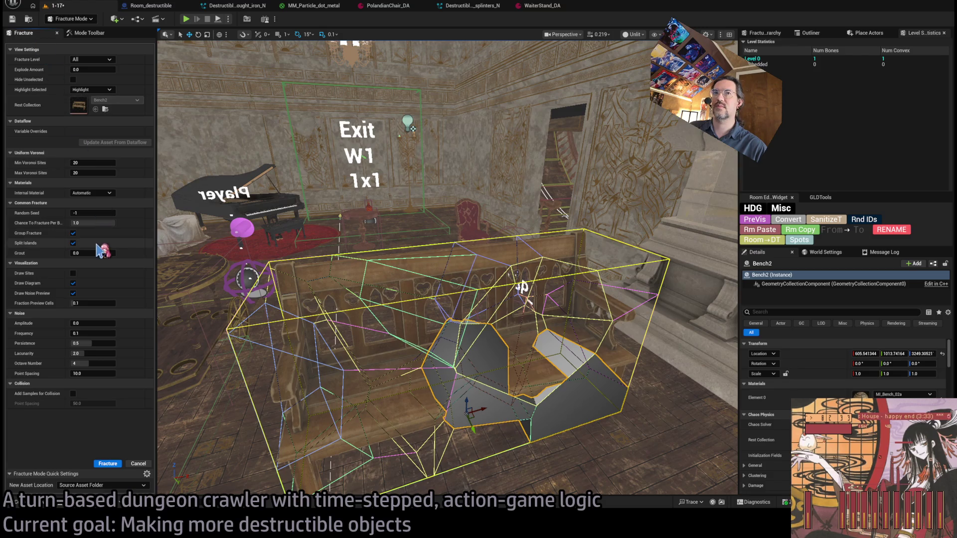
Set the Min and Max Voronoi Sites to 10 for a coarser fracture preview
left_click_drag(90, 173, 83, 173)
left_click(96, 172)
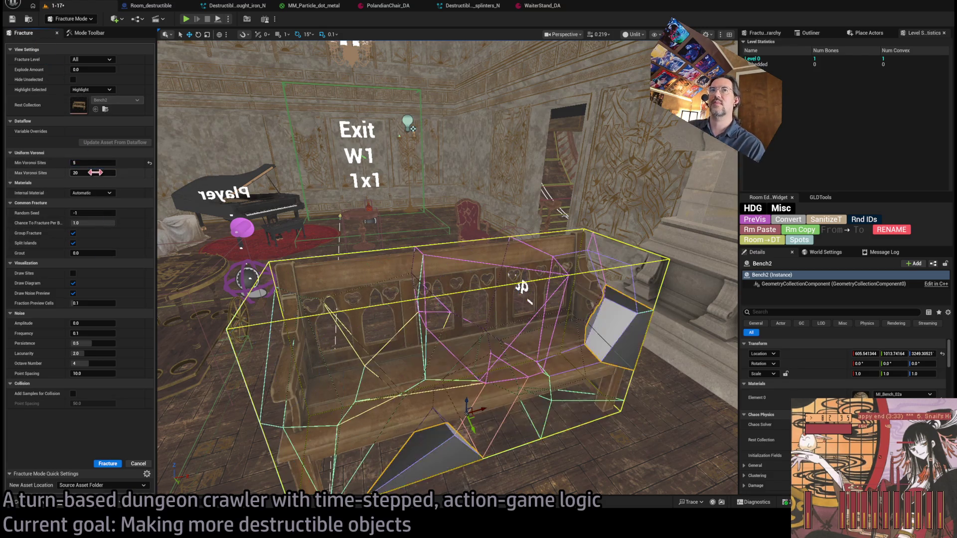
type("10")
key("Return")
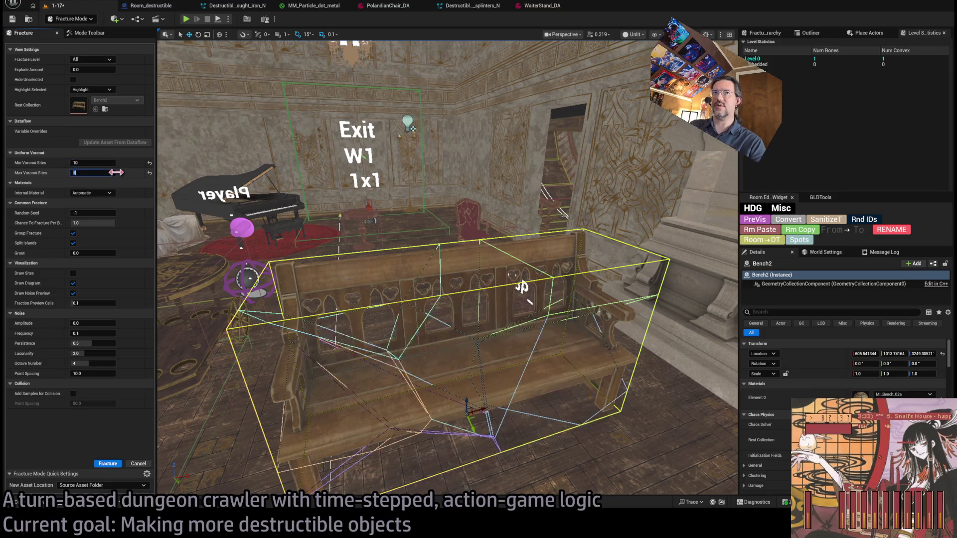
mouse_move(523, 284)
left_mouse_down()
mouse_move(398, 274)
mouse_move(381, 259)
left_mouse_up()
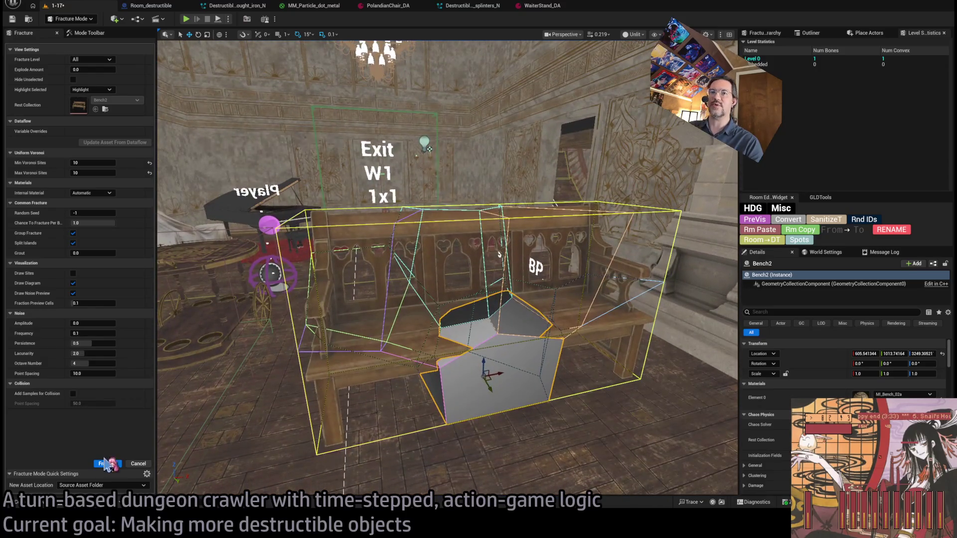
Fracture Bench2 into 33 pieces, set Explode Amount to 1.0, and bring back the furniture mesh assets
left_click(107, 464)
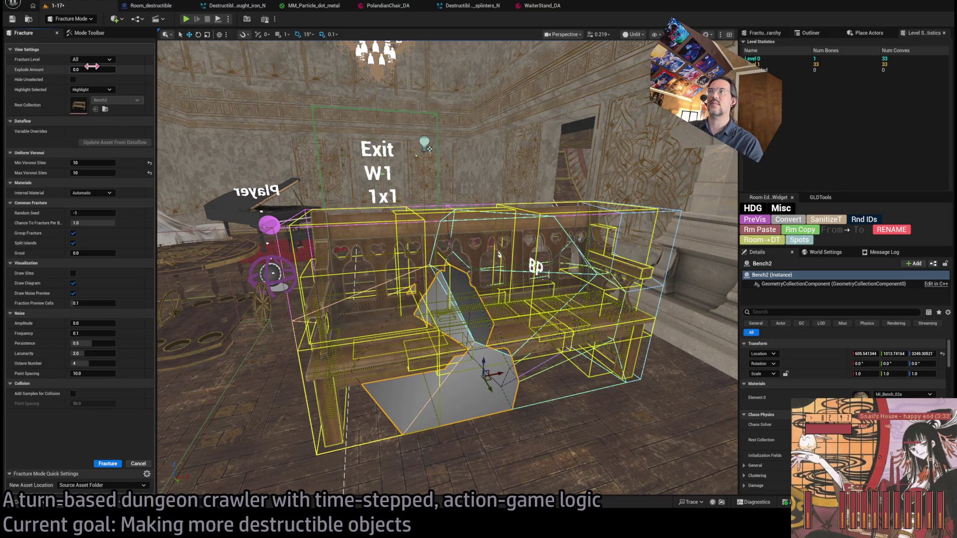
left_click(775, 34)
scroll(822, 139, "down", 5)
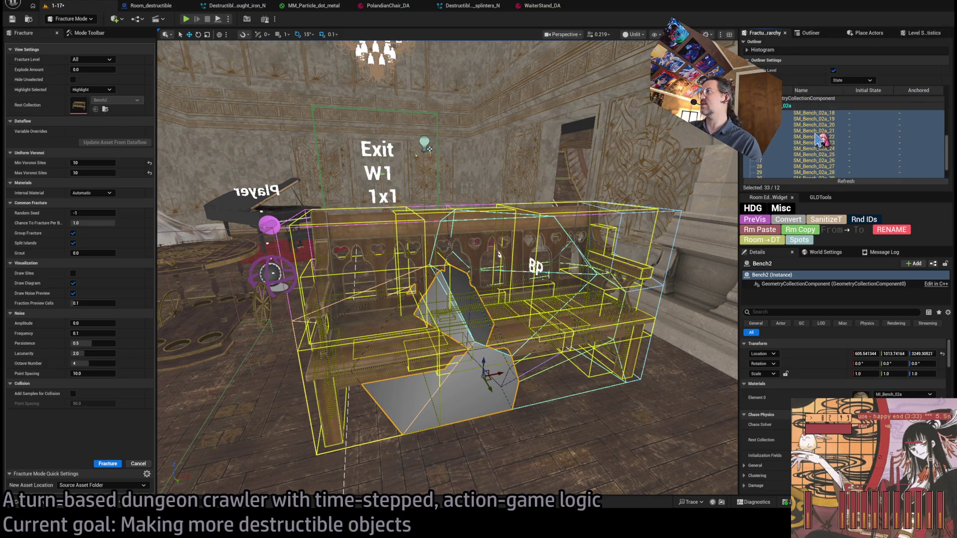
mouse_move(76, 70)
left_mouse_down()
mouse_move(114, 70)
mouse_move(72, 70)
left_mouse_up()
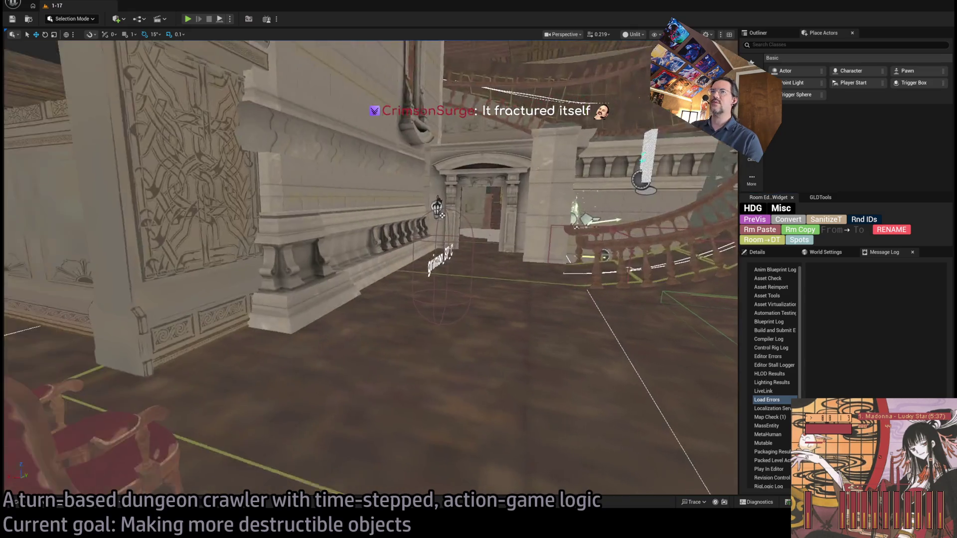
key("ctrl+space")
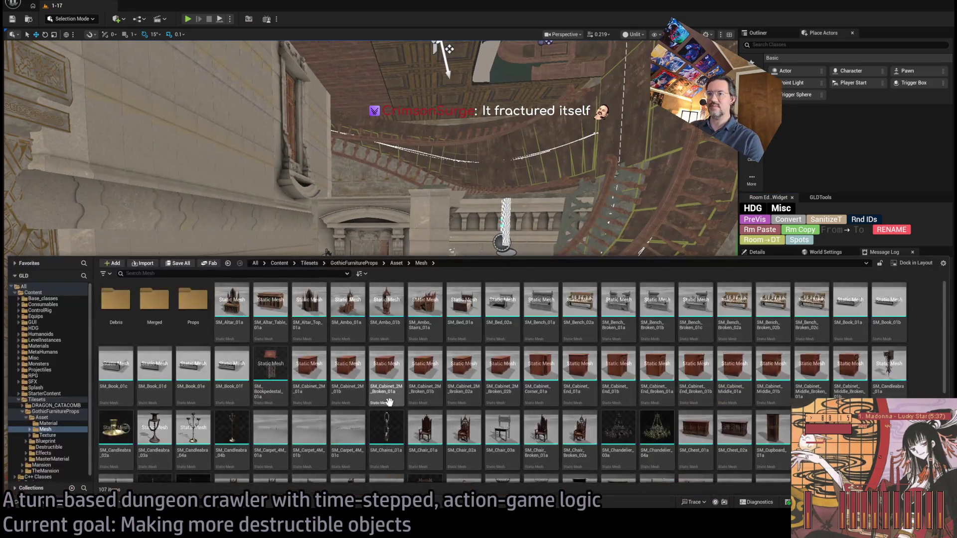